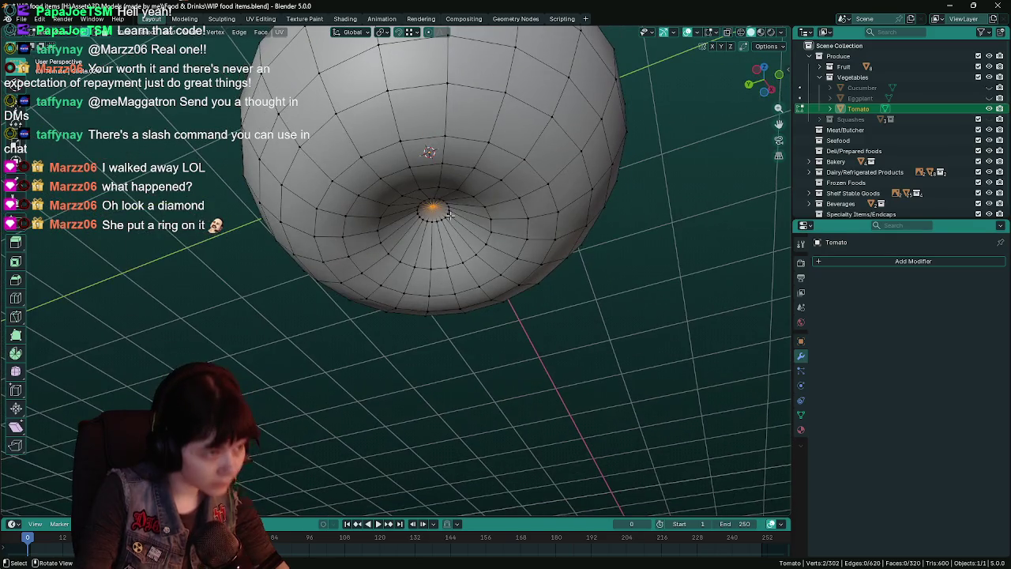
Step: Grow the bottom-pole selection by two rings and move it along Z
key(ctrl+KP_Add)
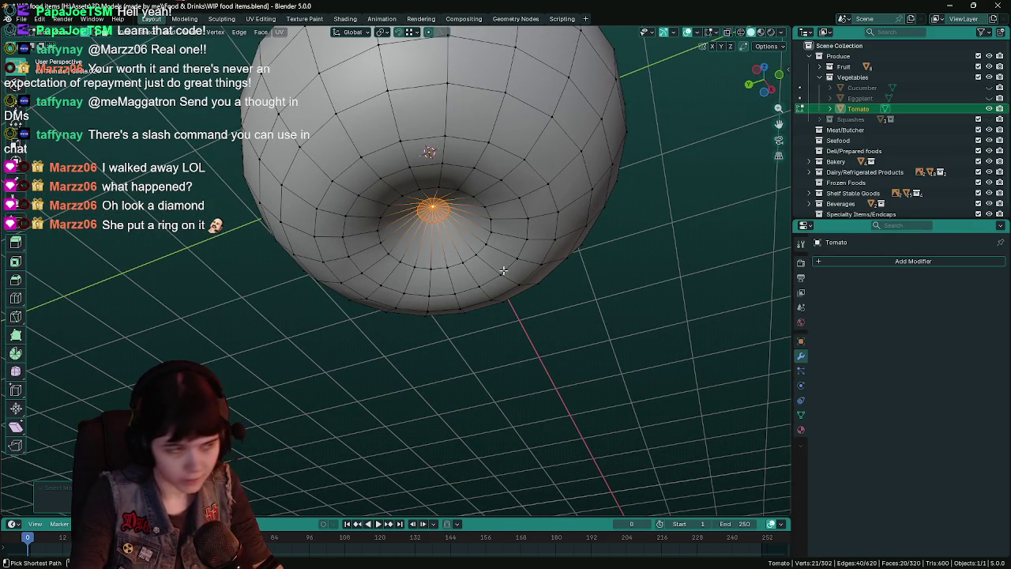
key(ctrl+KP_Add)
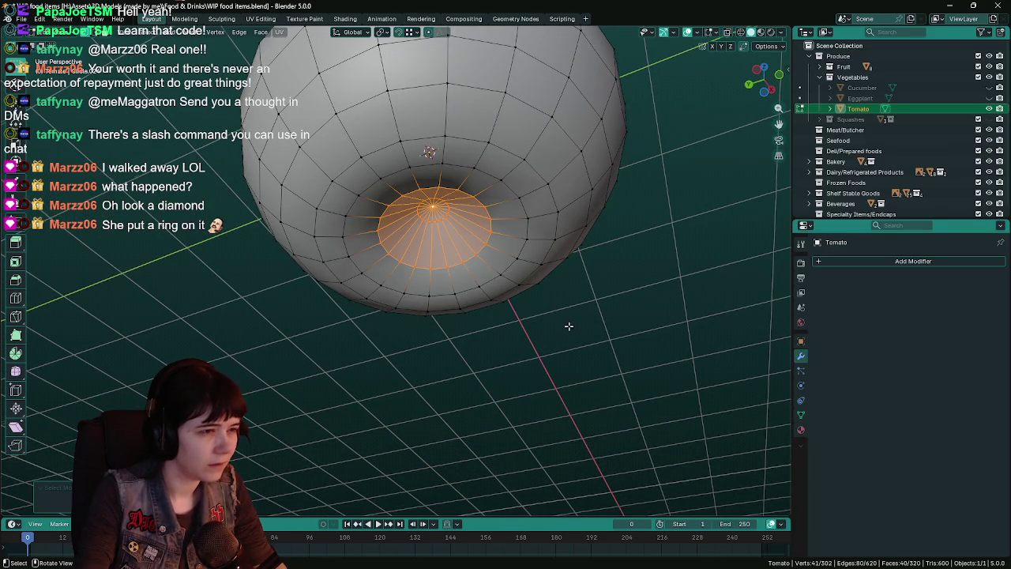
middle_drag(567, 324, 581, 373)
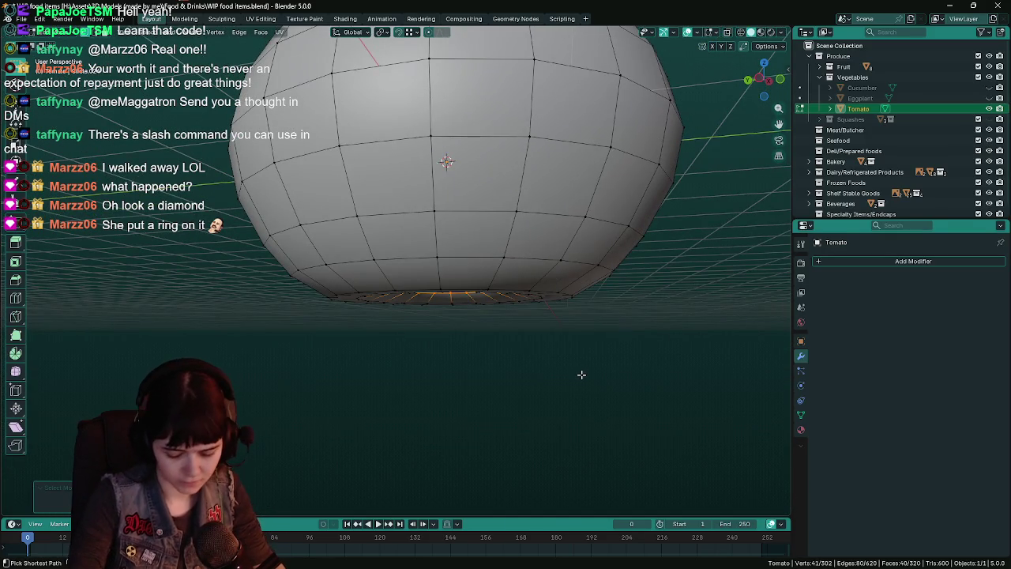
key(ctrl+KP_1)
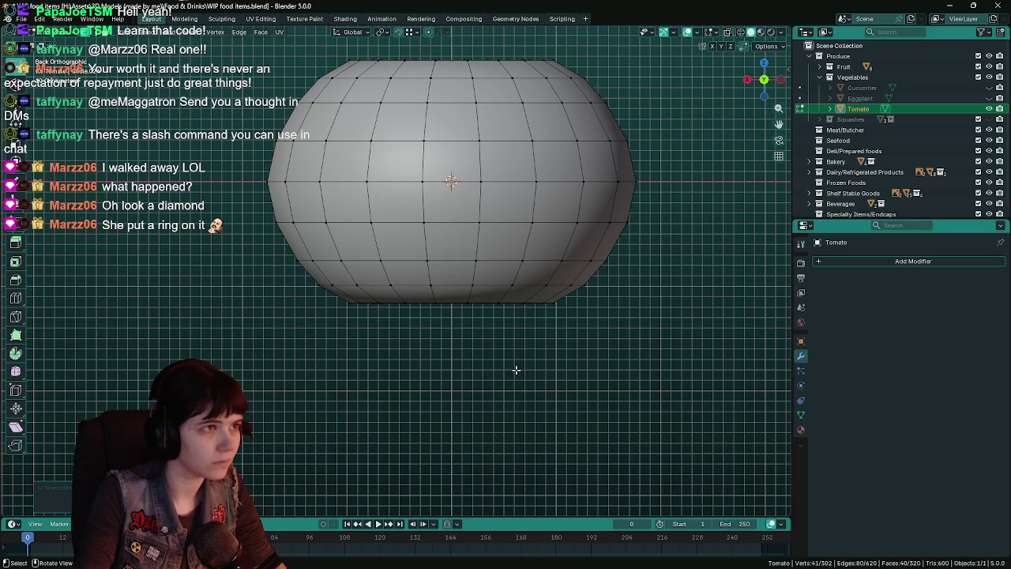
key(g)
key(z)
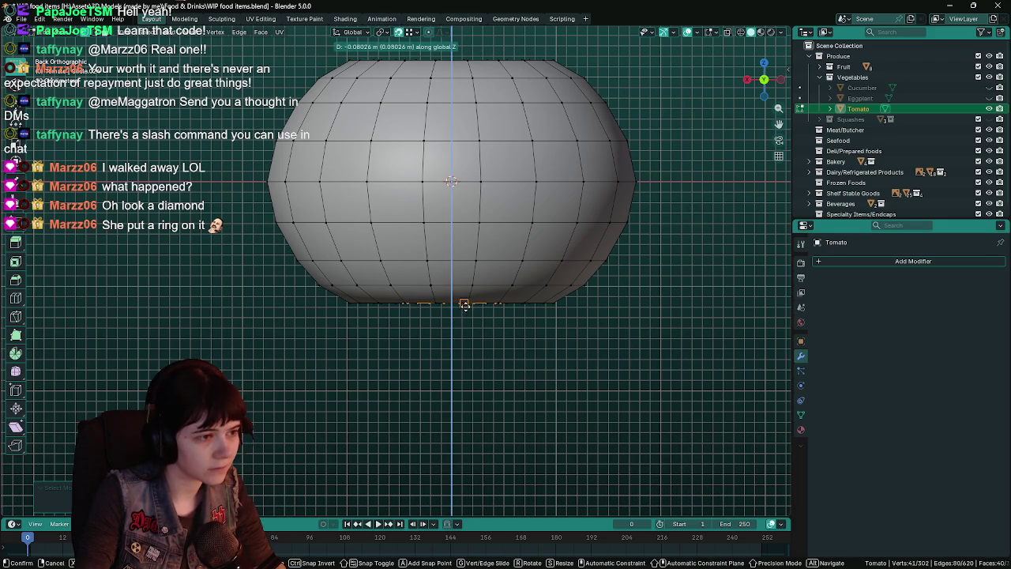
click(467, 303)
Step: Shrink the selection to one ring of bottom faces and move them along Z
middle_drag(467, 369, 472, 326)
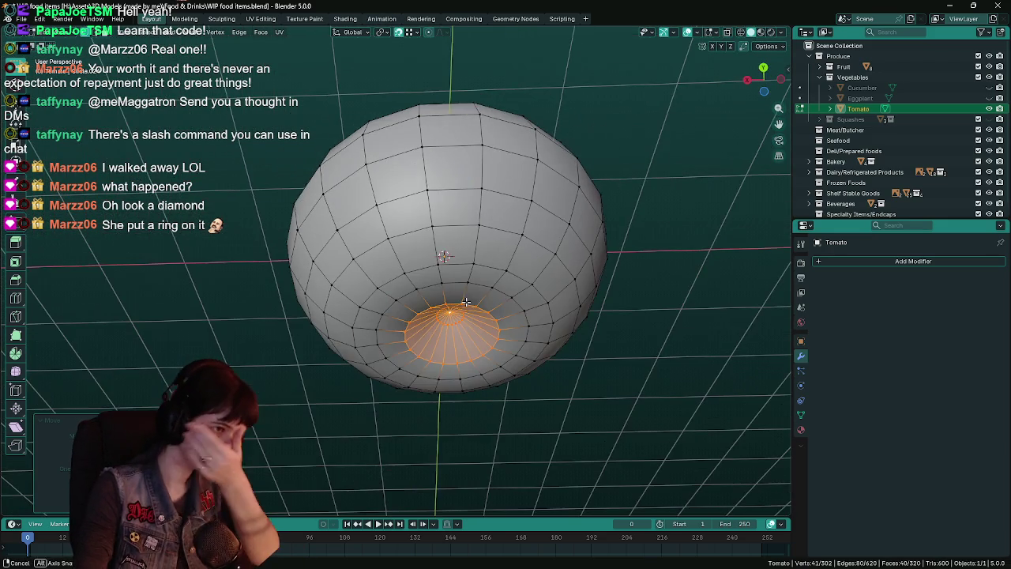
key(ctrl+KP_Subtract)
key(ctrl+KP_1)
key(g)
key(z)
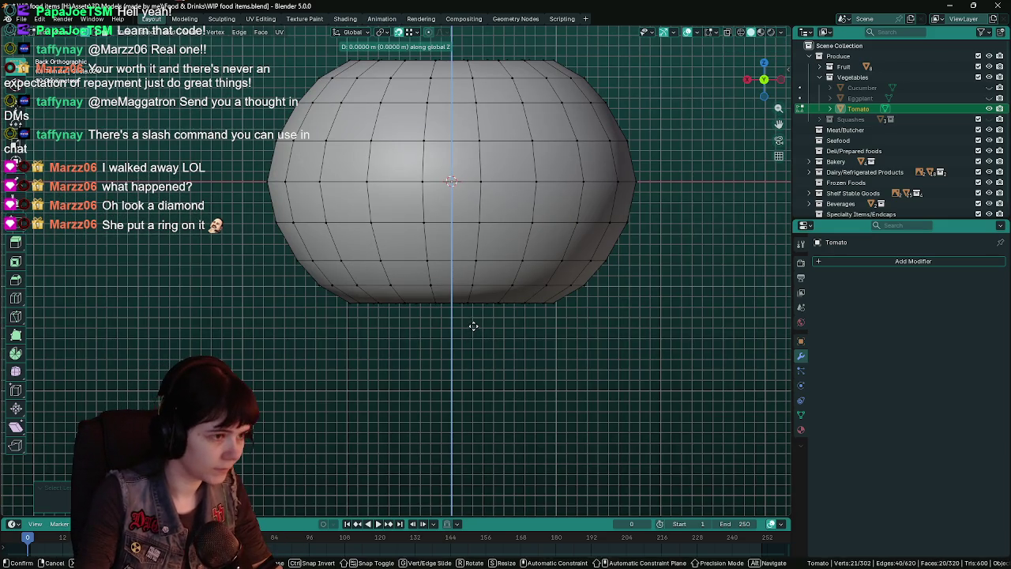
click(468, 303)
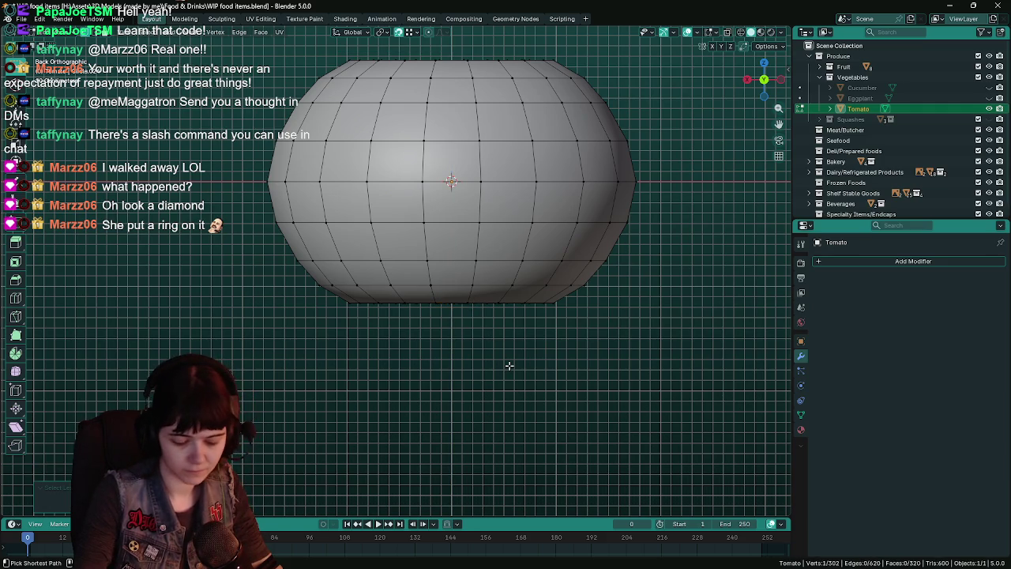
Step: Select the bottom pole vertex, grow the selection three rings, and save WIP food items.blend
click(470, 299)
mouse_move(471, 299)
middle_down()
mouse_move(501, 295)
mouse_move(497, 277)
middle_up()
key(ctrl+KP_Add)
key(ctrl+KP_Add)
key(ctrl+KP_Add)
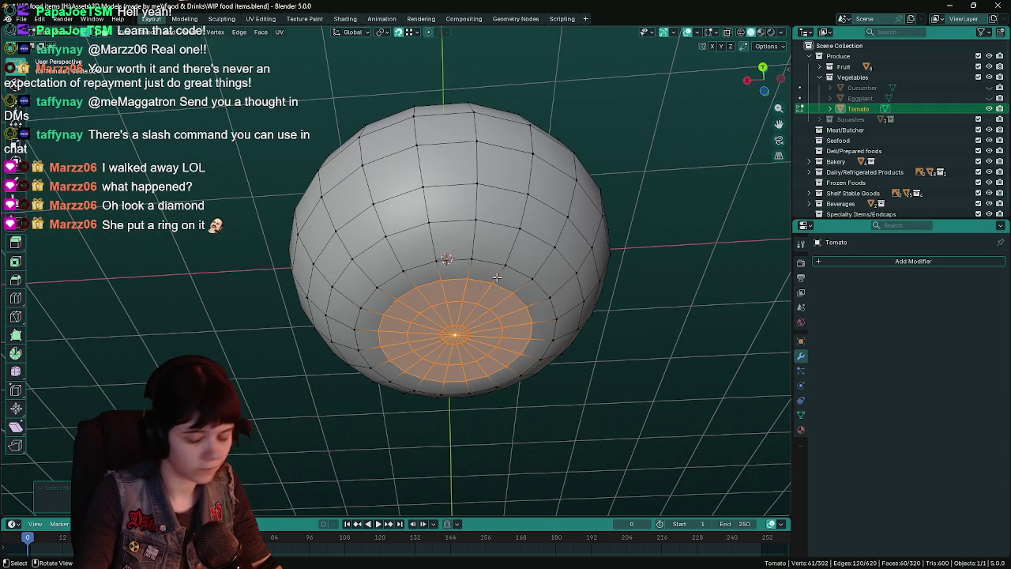
key(KP_1)
key(ctrl+s)
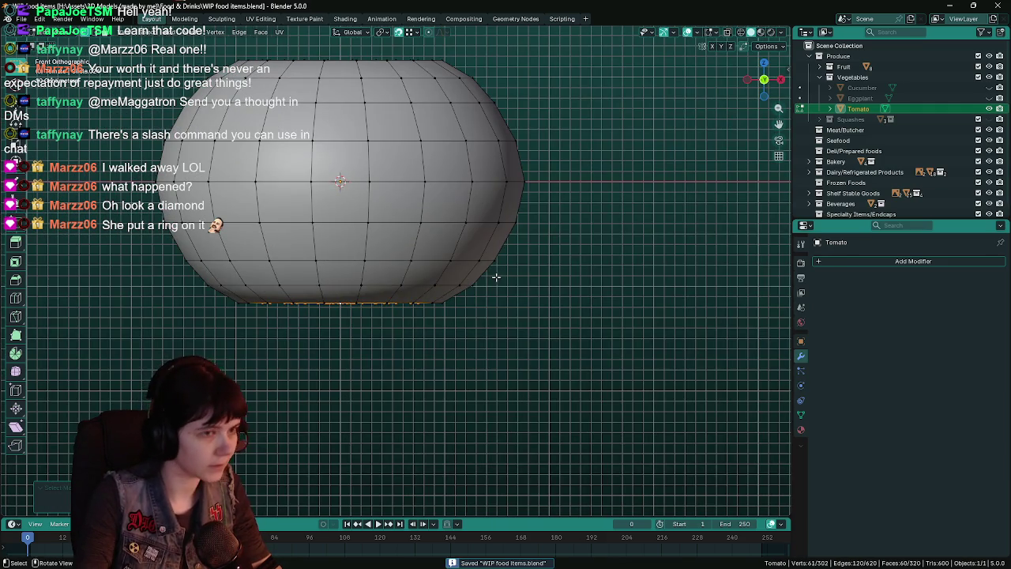
Step: Move the selected bottom loop down
scroll(573, 347, down, 2)
shift+middle_drag(573, 348, 590, 314)
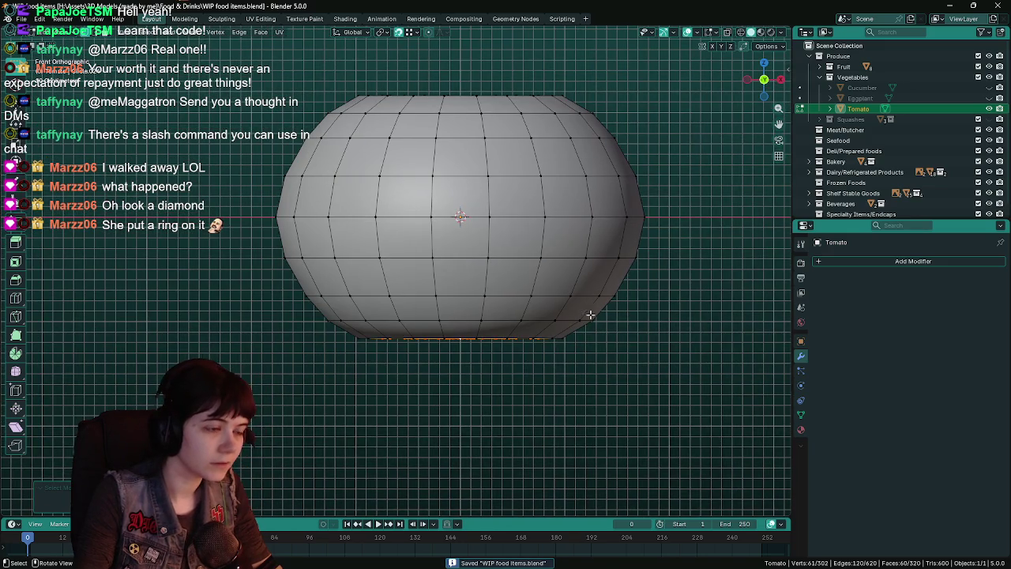
key(g)
click(512, 388)
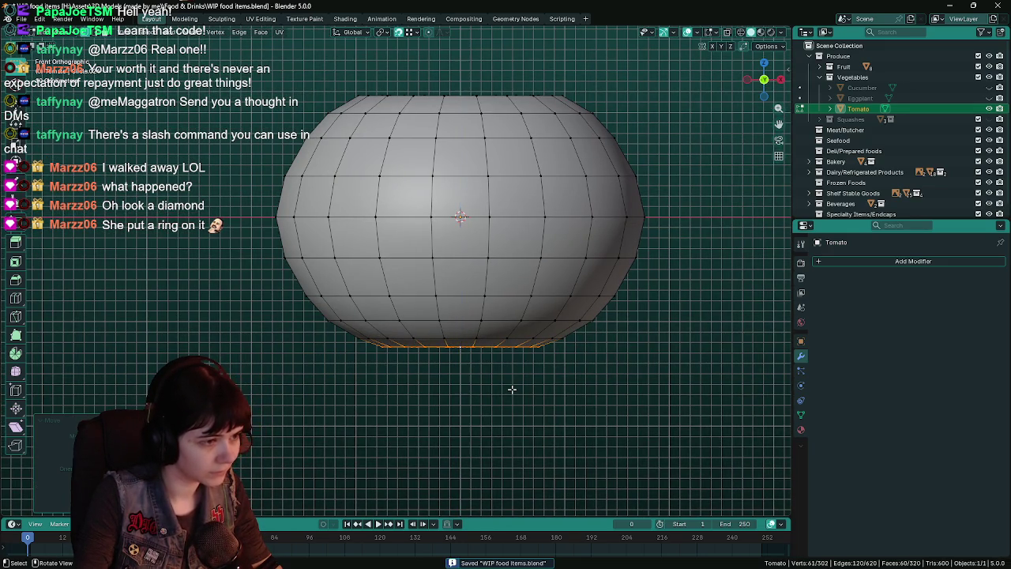
Step: Lower two edge loops near the bottom along Z
alt+click(512, 388)
key(g)
key(z)
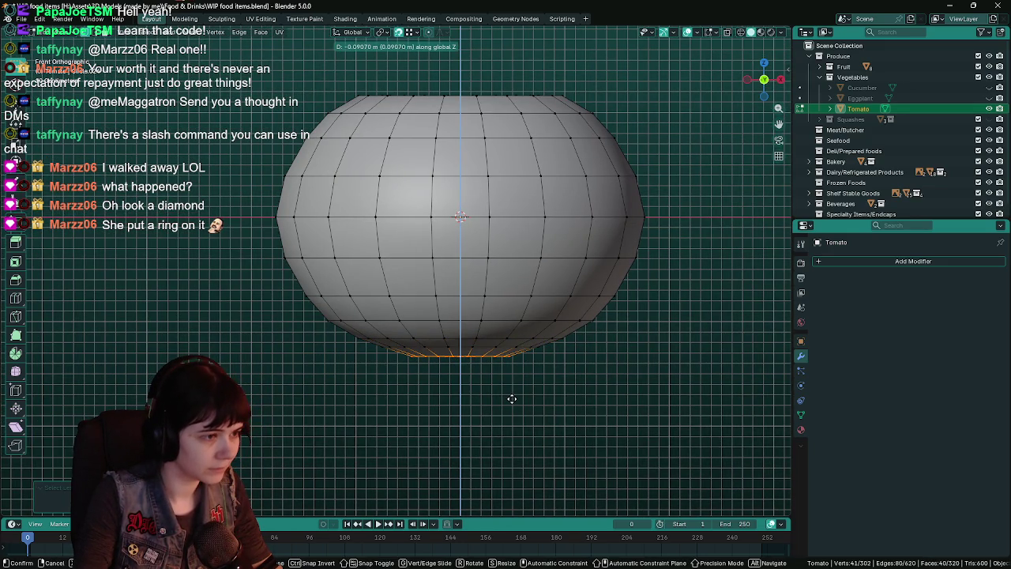
click(511, 399)
alt+click(511, 398)
key(g)
key(z)
click(512, 402)
Step: Lower the bottom pole vertex along Z
key(ctrl+KP_Subtract)
key(g)
key(z)
click(516, 405)
Step: Grow the selection to the bottom ring and move it vertically, viewed from the back
middle_drag(528, 426, 521, 330)
middle_drag(579, 345, 595, 433)
key(ctrl+KP_1)
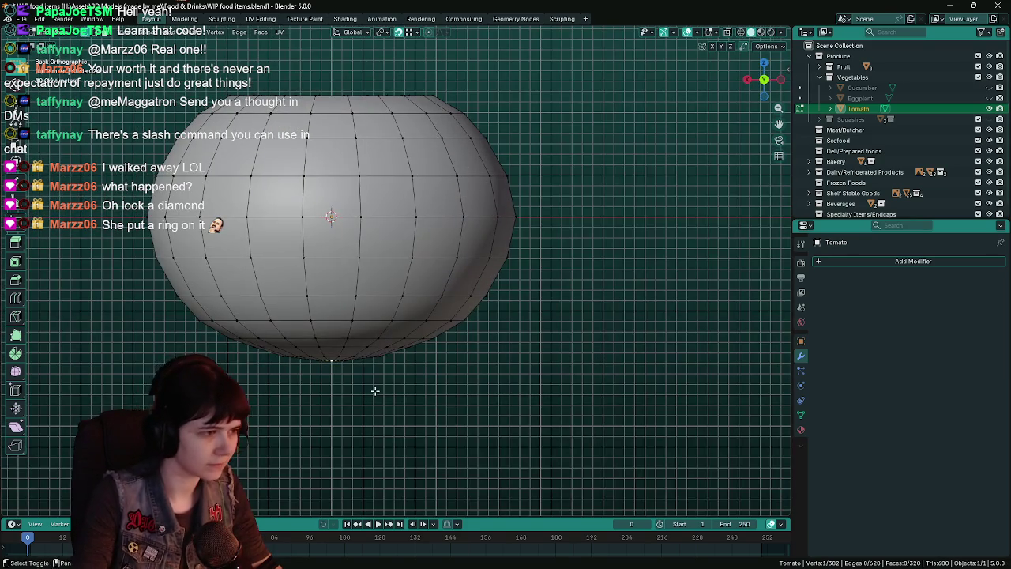
scroll(512, 351, down, 2)
key(ctrl+KP_Add)
key(g)
key(z)
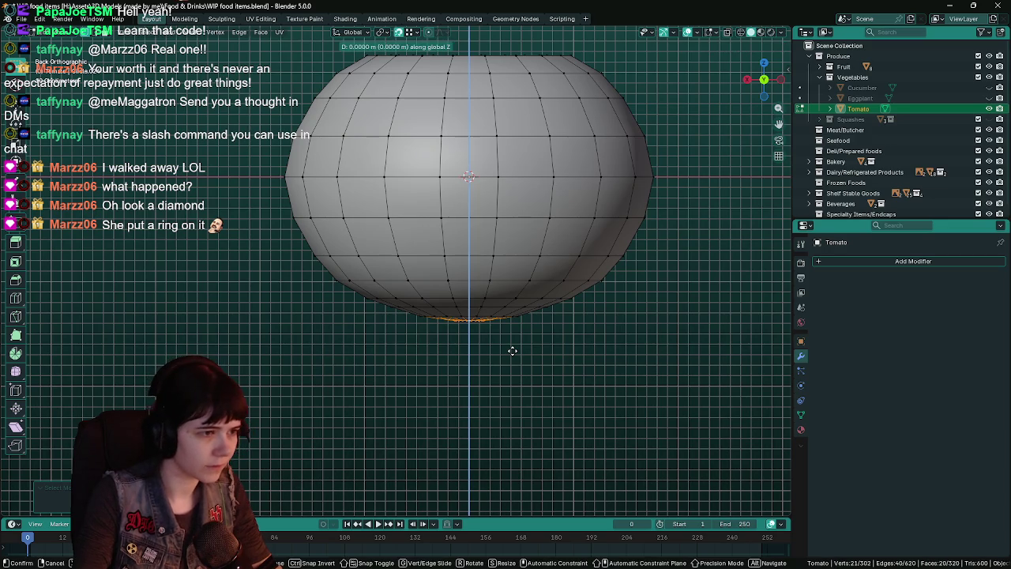
click(513, 348)
Step: Check the flattened base in Object Mode and save WIP food items.blend
key(Tab)
mouse_move(559, 368)
middle_down()
mouse_move(531, 384)
mouse_move(521, 335)
middle_up()
key(ctrl+s)
key(Tab)
Step: Check the silhouette, then select the edge ring around the bottom pole and save
scroll(521, 335, up, 3)
key(Tab)
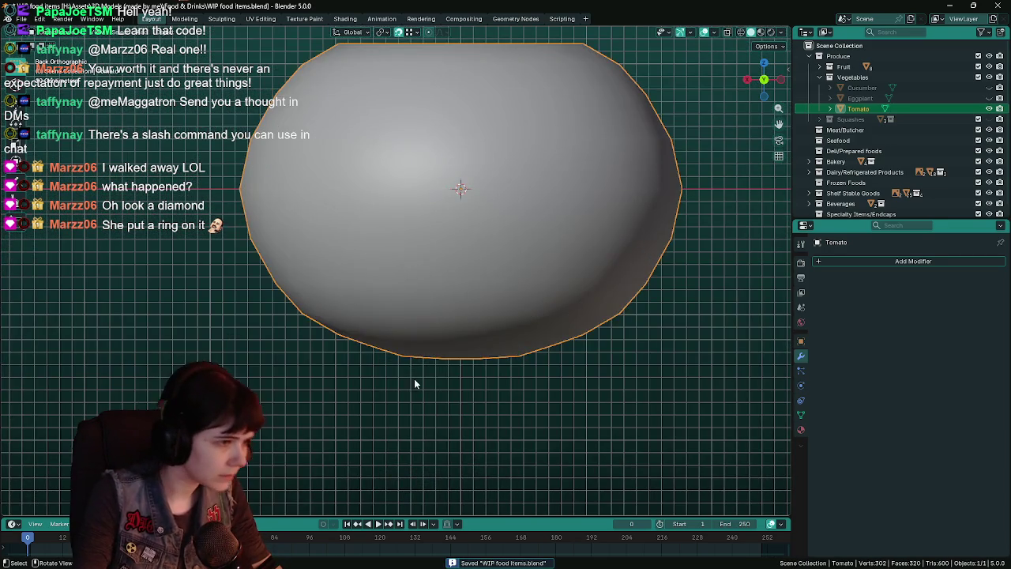
scroll(417, 387, up, 3)
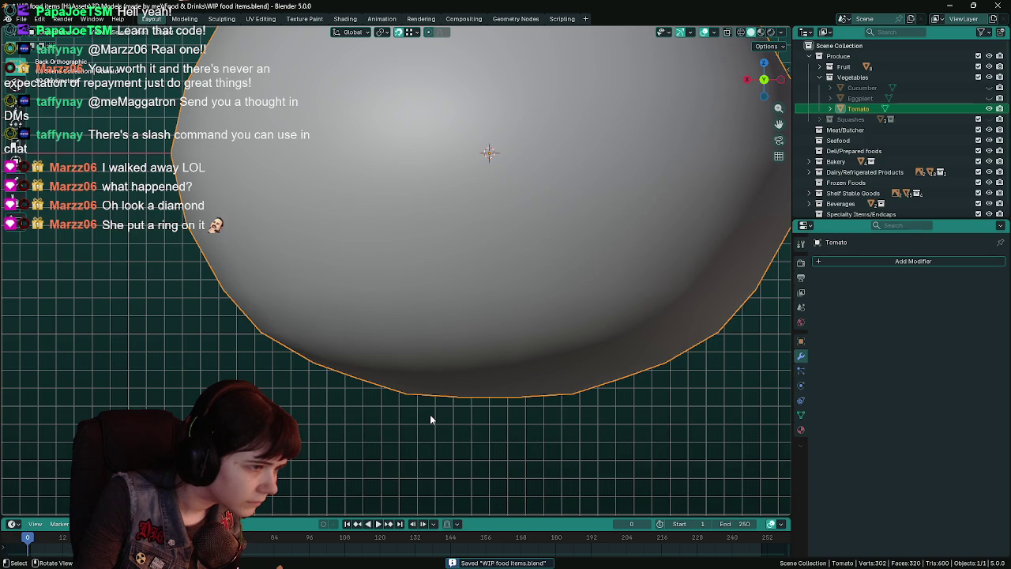
scroll(429, 418, down, 2)
key(Tab)
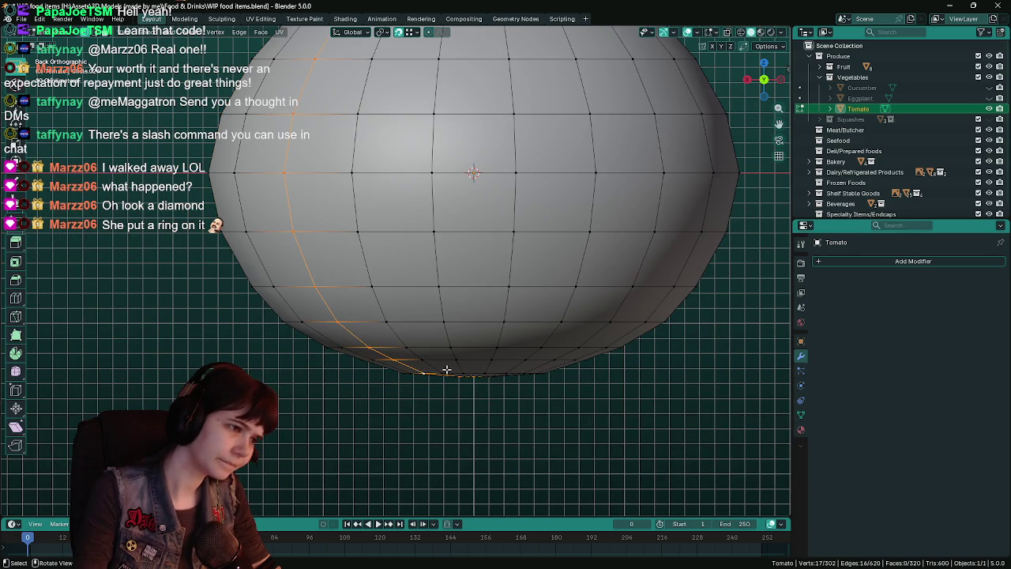
alt+click(409, 373)
mouse_move(469, 380)
middle_down()
mouse_move(430, 381)
mouse_move(541, 356)
middle_up()
alt+click(429, 379)
key(ctrl+KP_1)
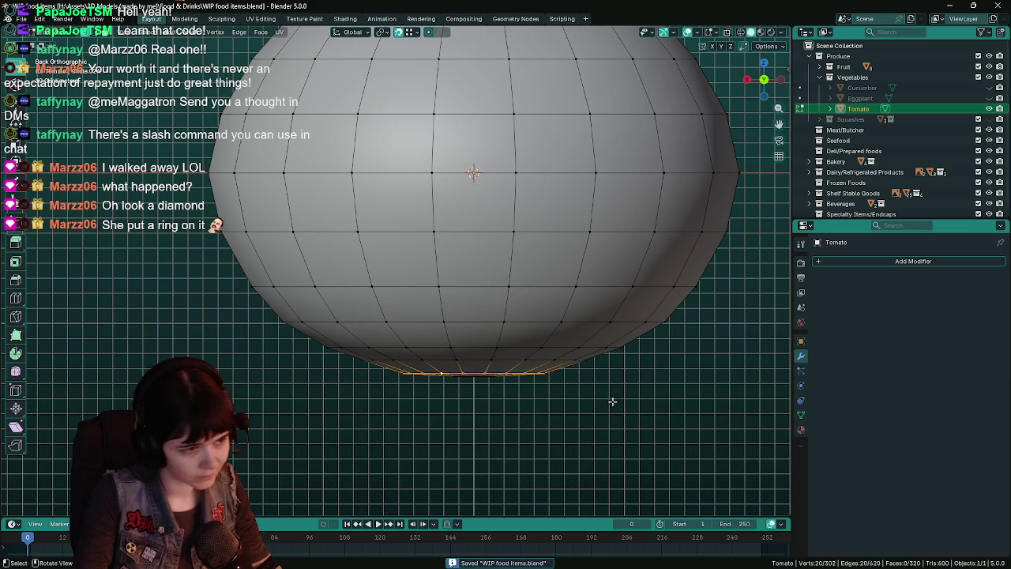
key(ctrl+s)
Step: Nudge the bottom edge ring along Z, then edge-slide it
key(g)
key(z)
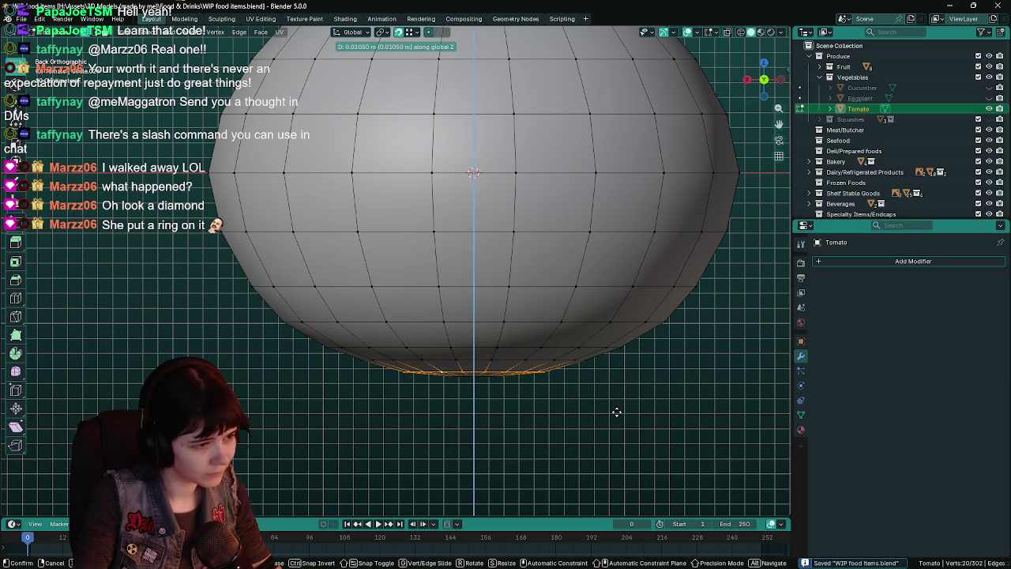
click(616, 411)
key(g)
key(g)
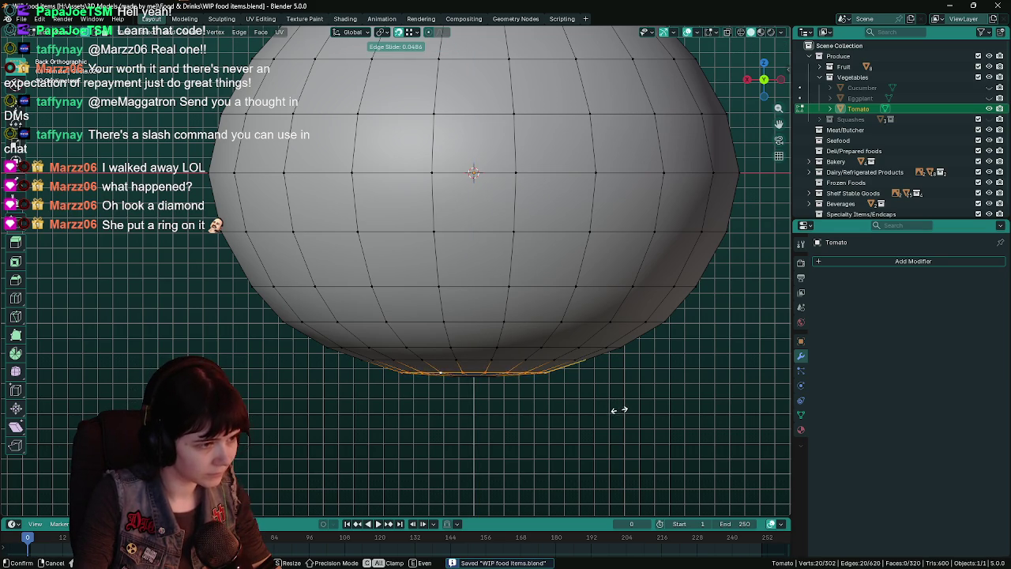
click(624, 407)
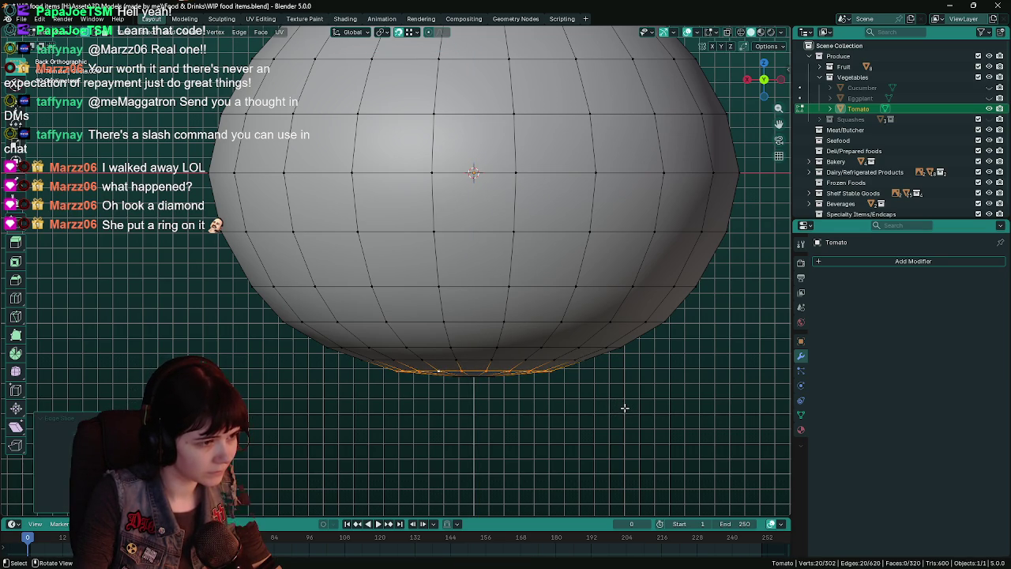
Step: Edge-slide the bottom ring once more and review the smoother base in Object Mode
key(Tab)
scroll(623, 411, down, 2)
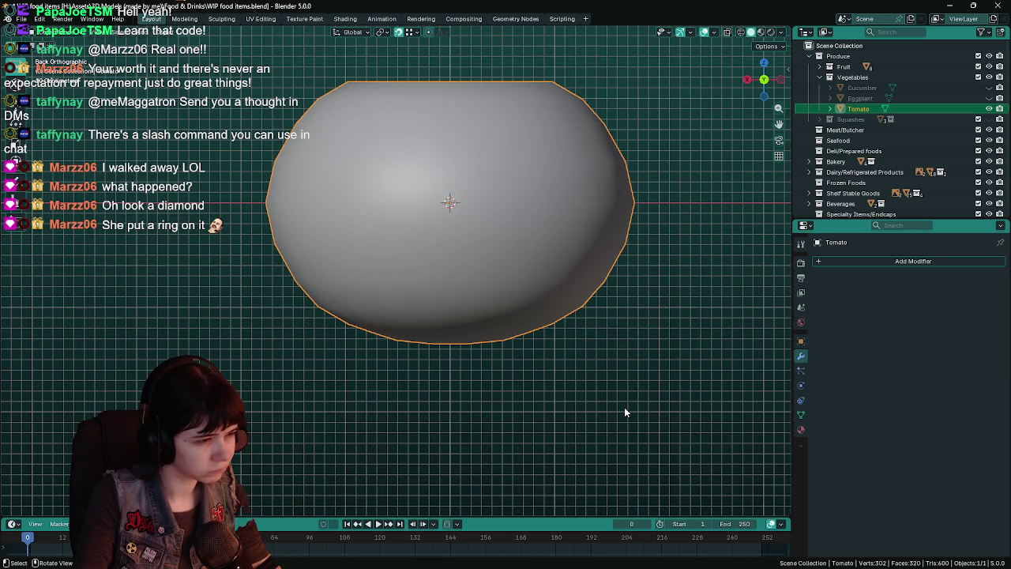
key(Tab)
key(g)
key(g)
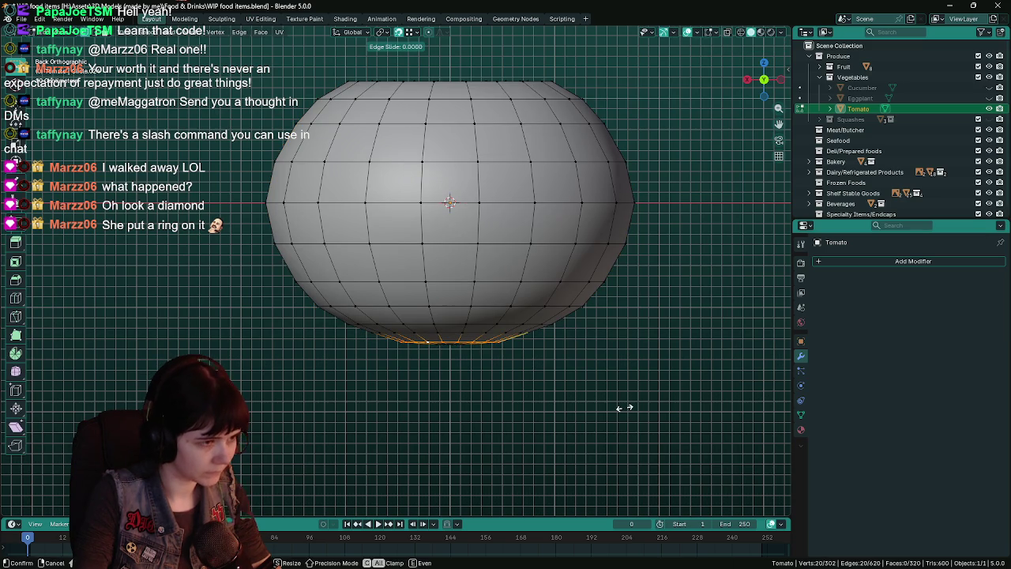
click(630, 407)
key(Tab)
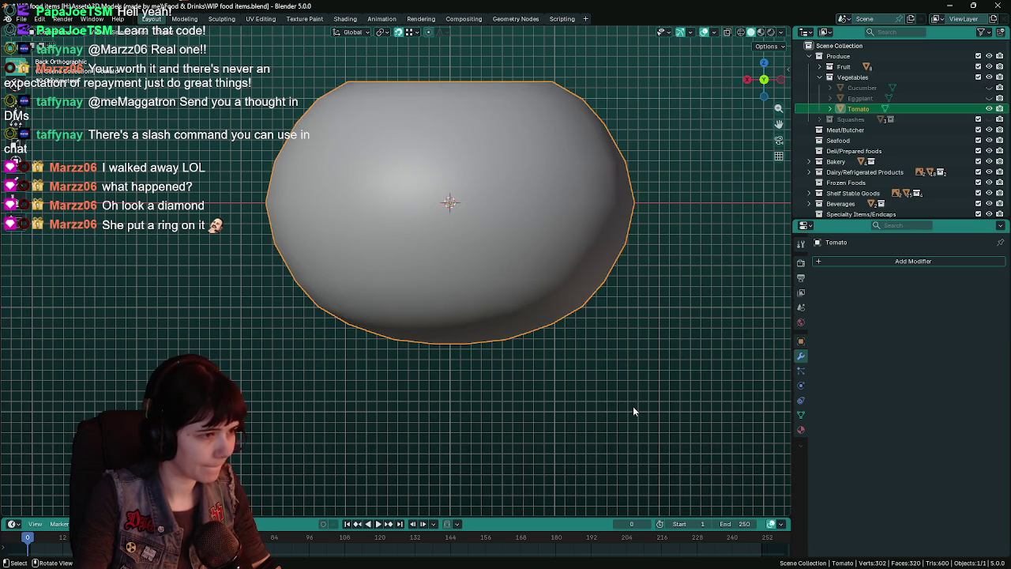
scroll(632, 406, down, 2)
mouse_move(571, 359)
middle_down()
mouse_move(573, 388)
mouse_move(563, 309)
middle_up()
key(ctrl+s)
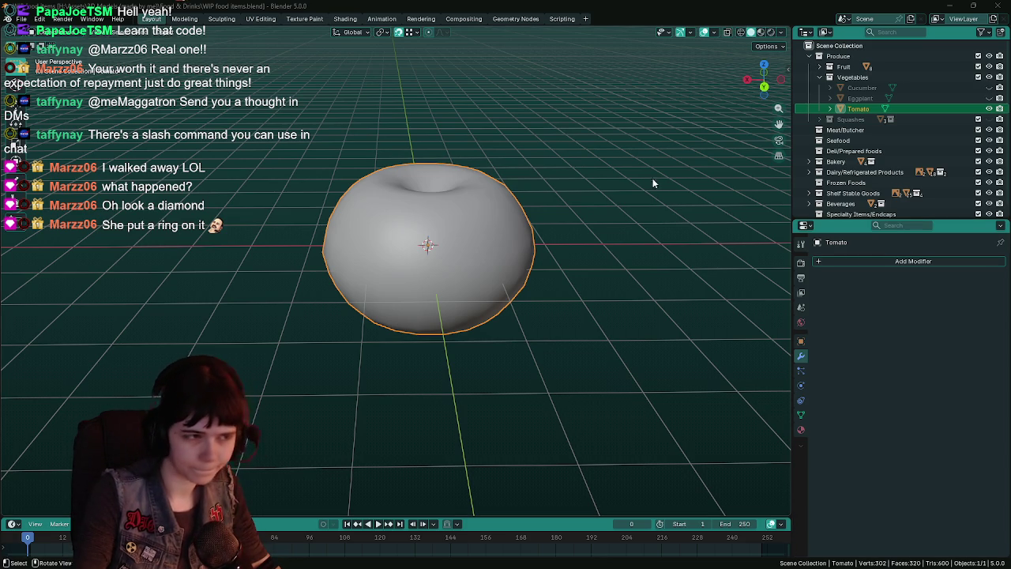
key(ctrl+s)
mouse_move(507, 207)
middle_down()
mouse_move(510, 192)
mouse_move(527, 208)
middle_up()
scroll(526, 207, up, 1)
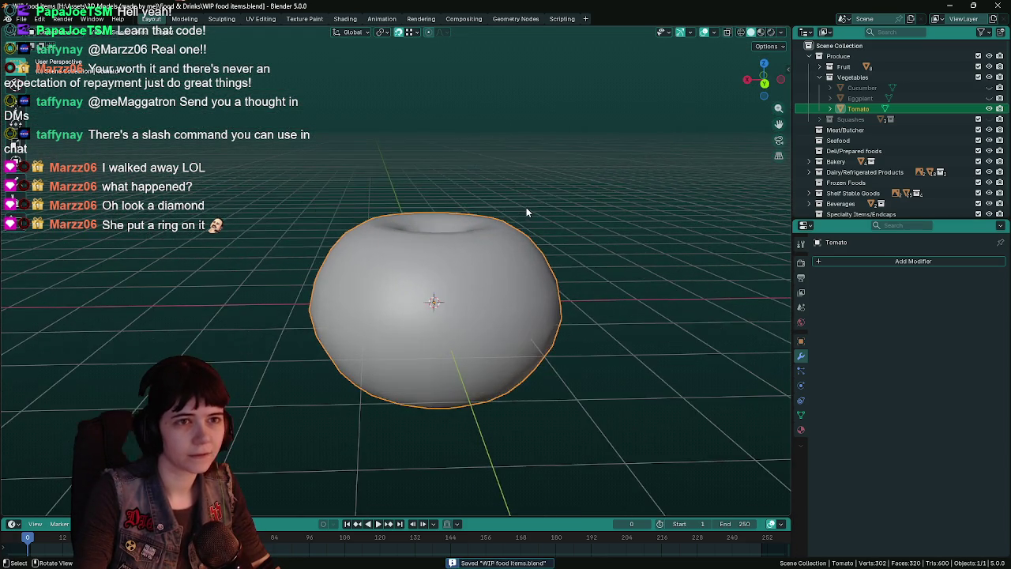
scroll(525, 206, up, 2)
middle_drag(550, 267, 545, 241)
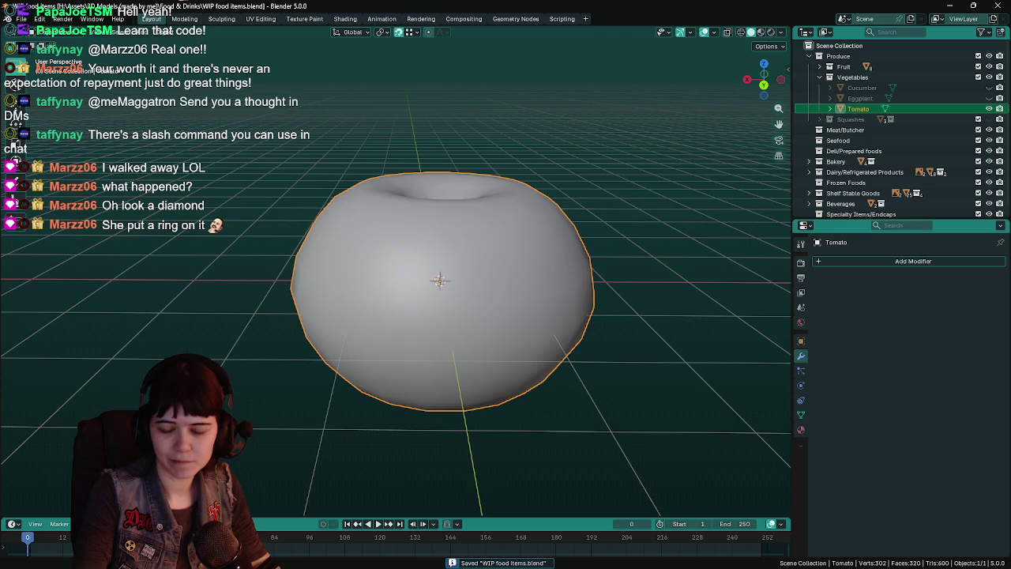
mouse_move(710, 256)
middle_down()
mouse_move(570, 307)
mouse_move(545, 346)
mouse_move(572, 343)
mouse_move(560, 323)
mouse_move(464, 284)
middle_up()
scroll(558, 346, up, 2)
key(Tab)
Step: Select the top pole area, grow it one ring, and push it down along Z in X-ray
click(465, 282)
key(ctrl+KP_Add)
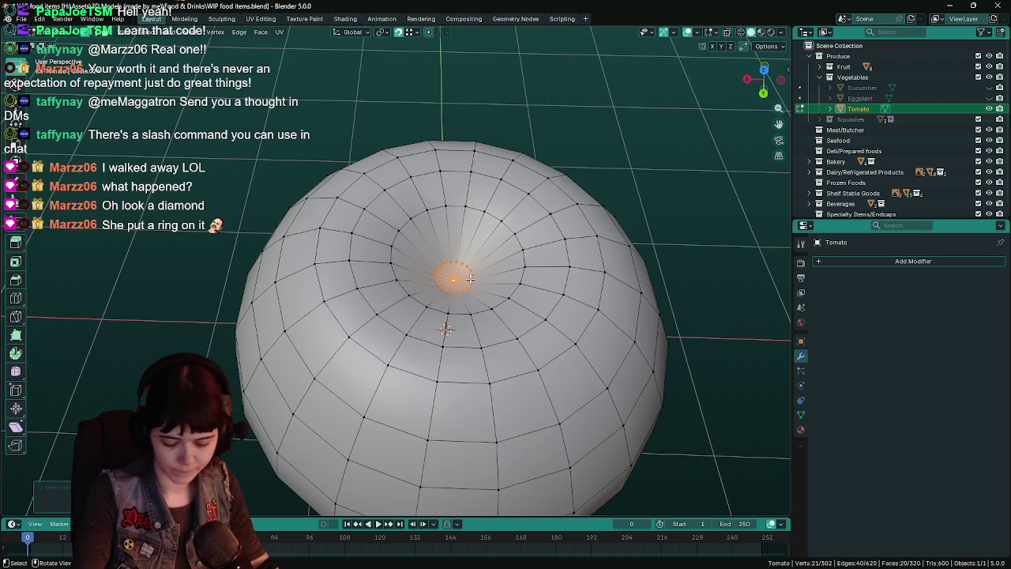
key(ctrl+KP_1)
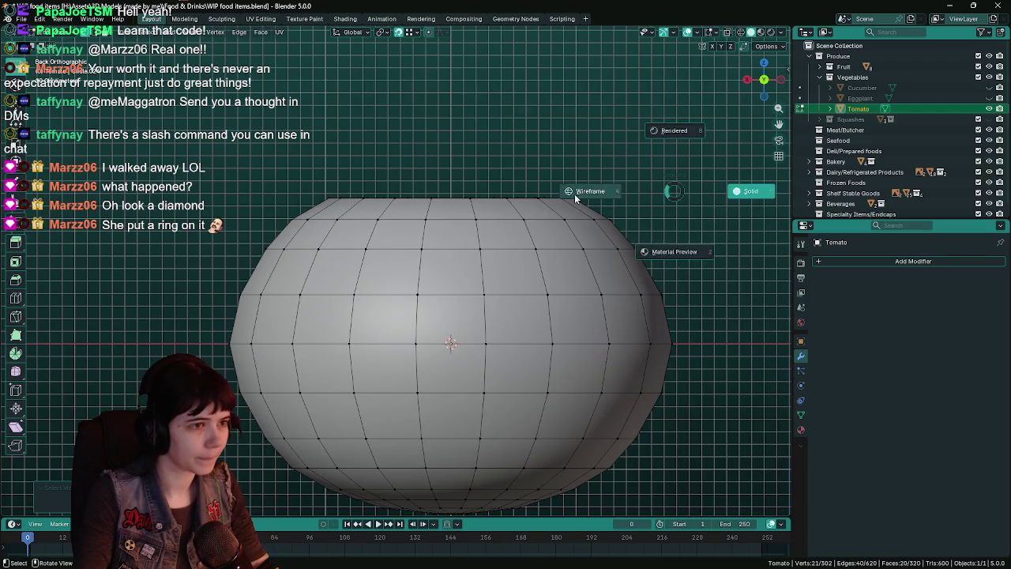
key(alt+z)
key(g)
key(z)
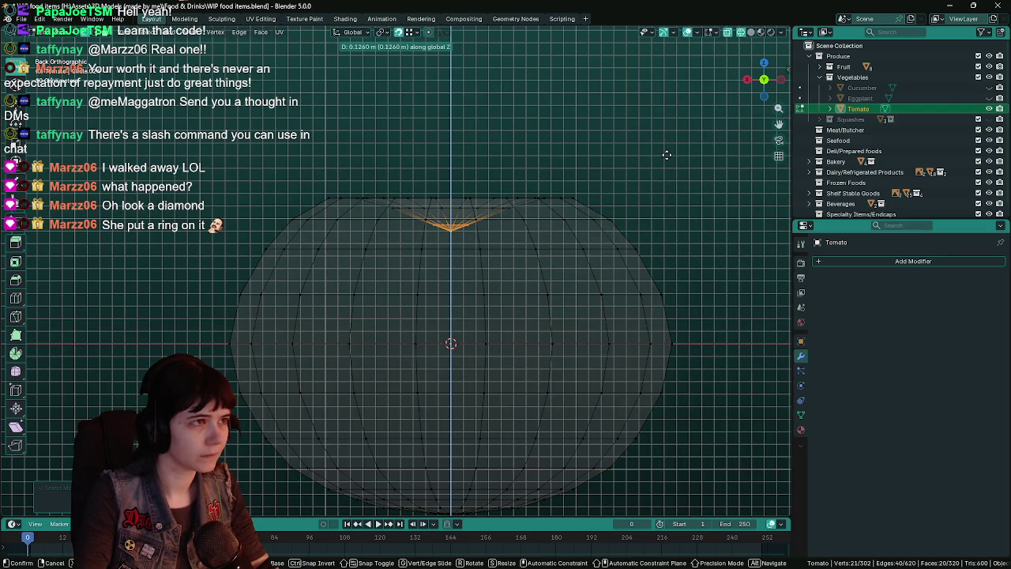
click(666, 152)
Step: Shrink the selection to the top vertex and lower it further along Z
key(ctrl+KP_Subtract)
key(g)
key(z)
click(668, 147)
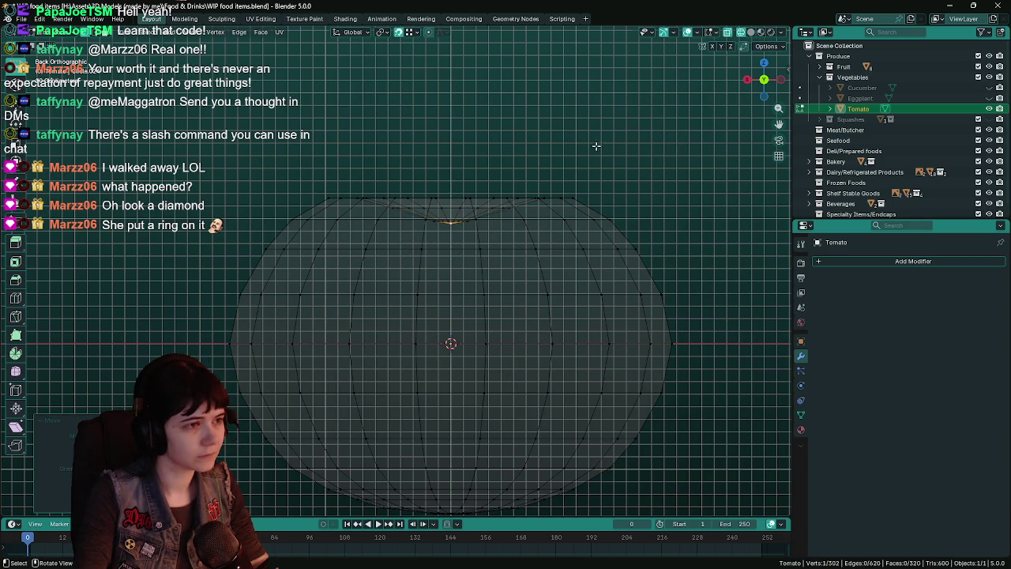
Step: Review the dimpled tomato in solid shading, including from the top, save, and return to Edit Mode
key(Tab)
middle_drag(596, 142, 606, 199)
key(shift+z)
scroll(584, 229, down, 4)
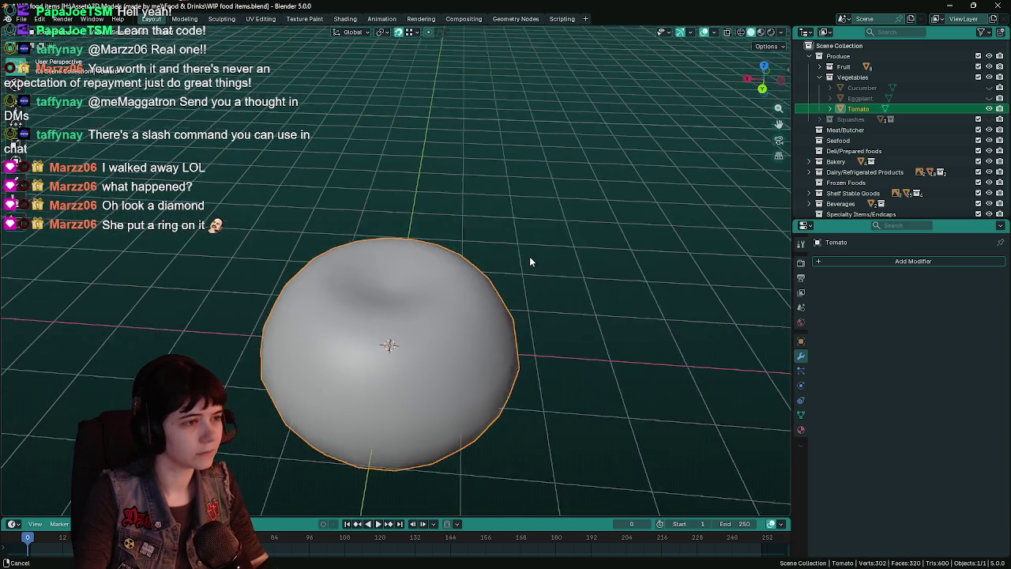
key(ctrl+s)
middle_drag(560, 239, 563, 237)
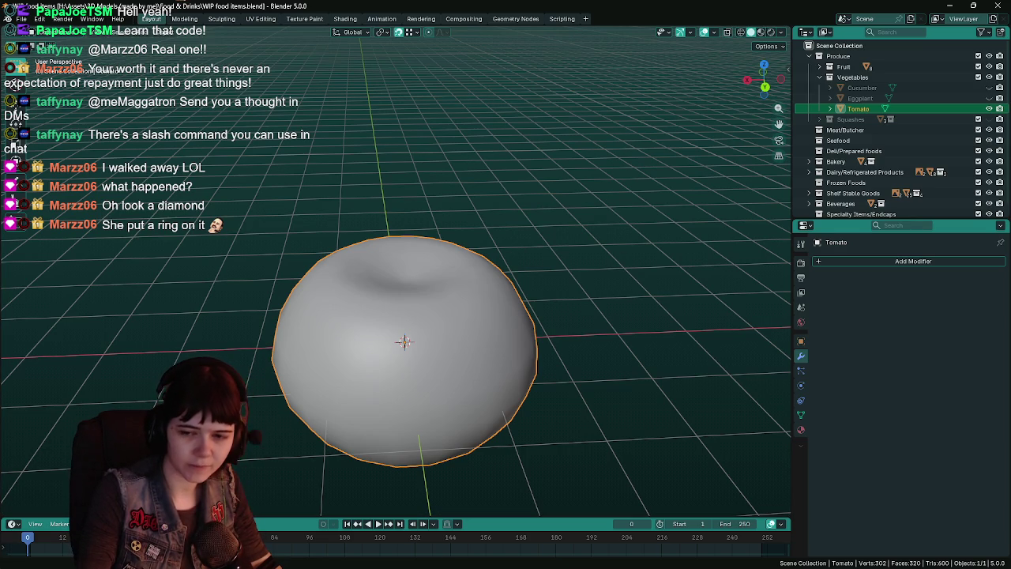
mouse_move(575, 319)
middle_down()
mouse_move(515, 319)
mouse_move(527, 324)
middle_up()
key(ctrl+s)
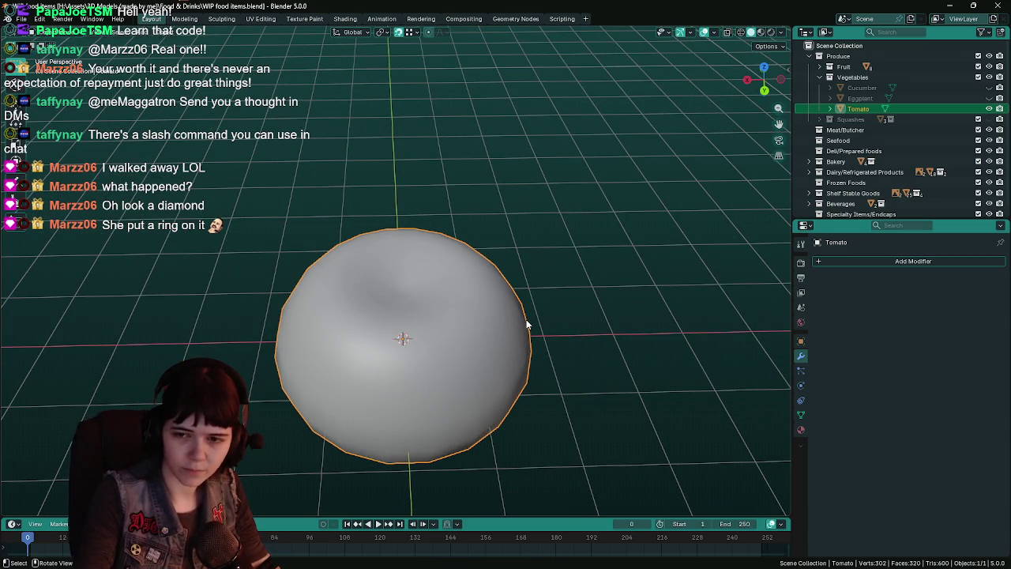
key(KP_7)
key(ctrl+s)
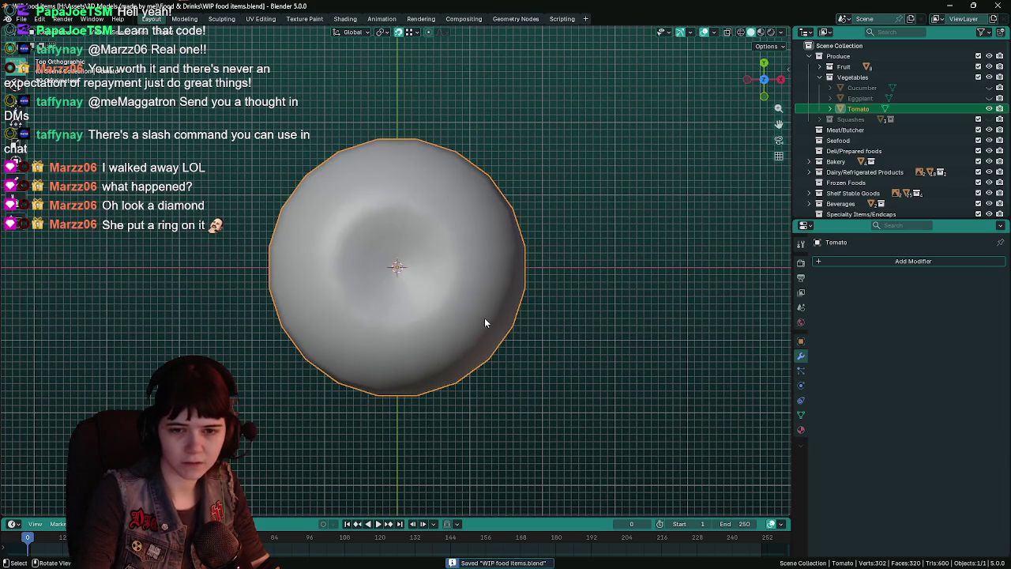
key(Tab)
mouse_move(484, 318)
middle_down()
mouse_move(488, 257)
mouse_move(457, 271)
middle_up()
Step: Dissolve the top pole vertex into a single cap face, select it, and save
scroll(489, 257, up, 5)
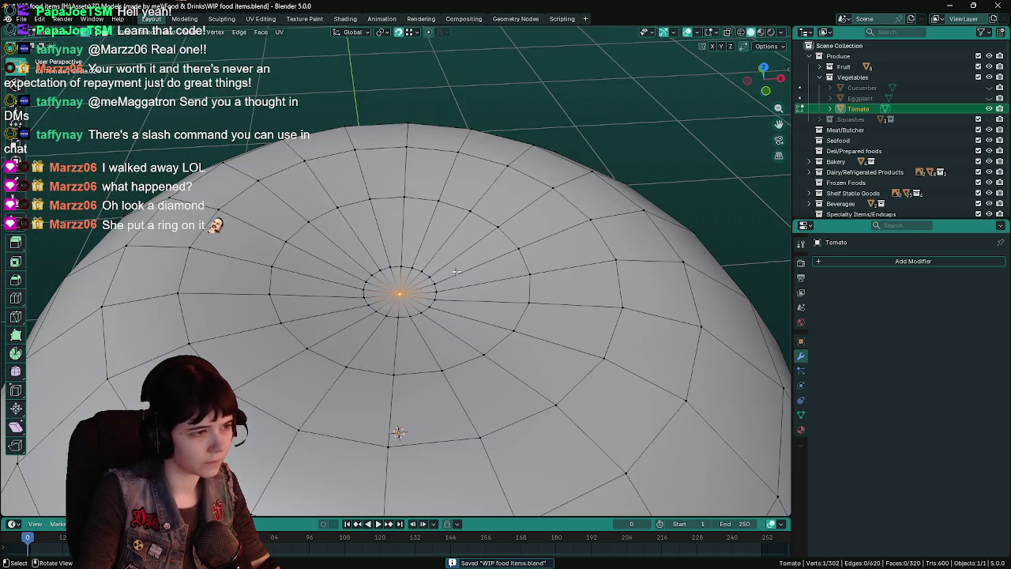
key(x)
click(363, 329)
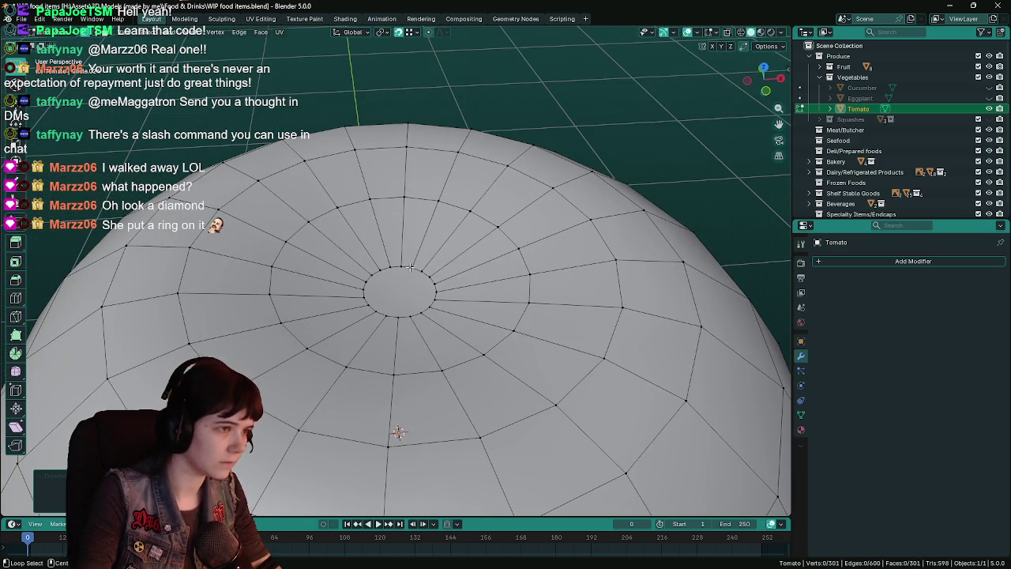
alt+click(409, 268)
scroll(410, 268, down, 3)
key(ctrl+s)
Step: Extrude the top cap face upward into a short stem, working in X-ray
key(KP_1)
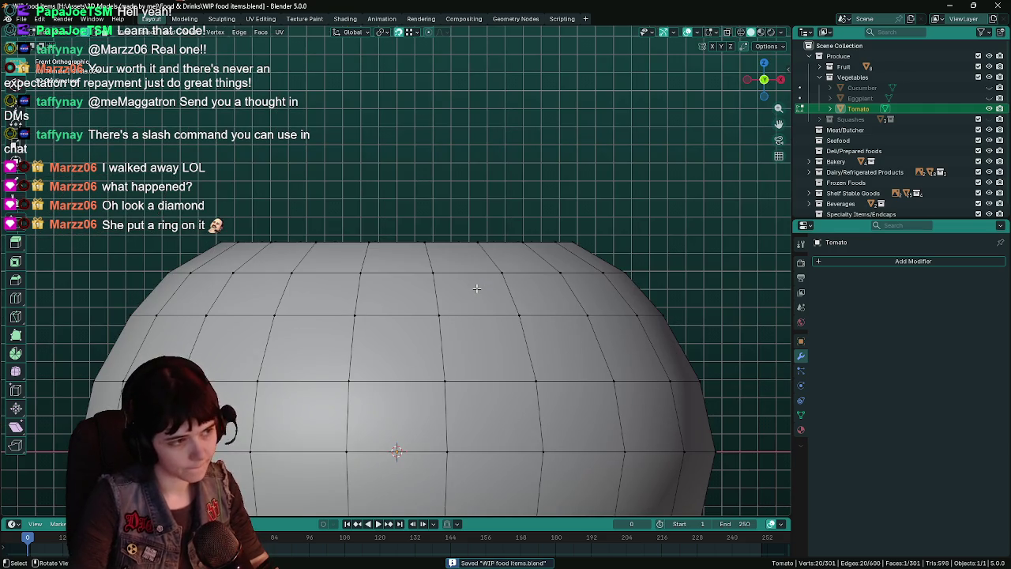
key(z)
click(494, 196)
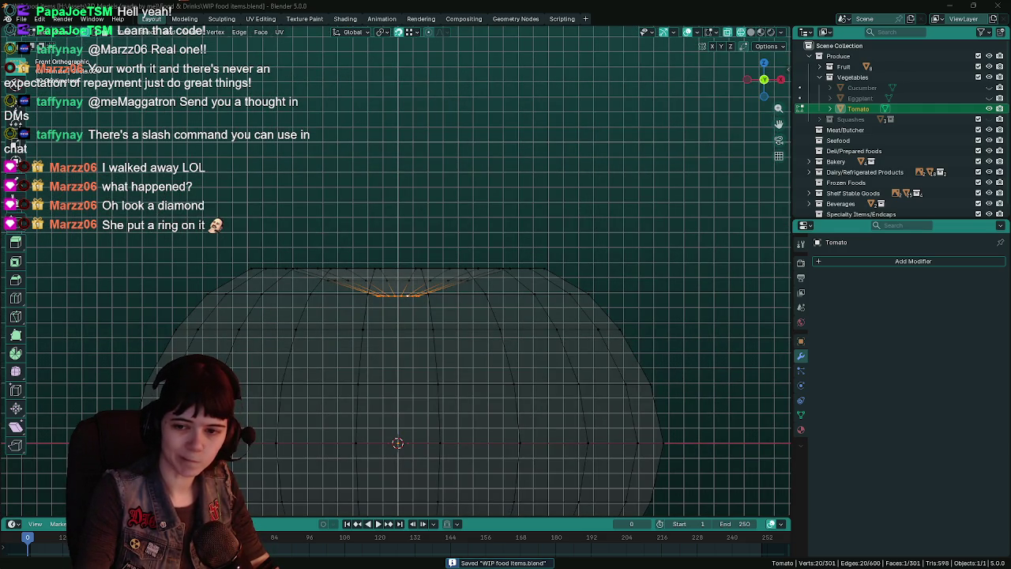
key(KP_5)
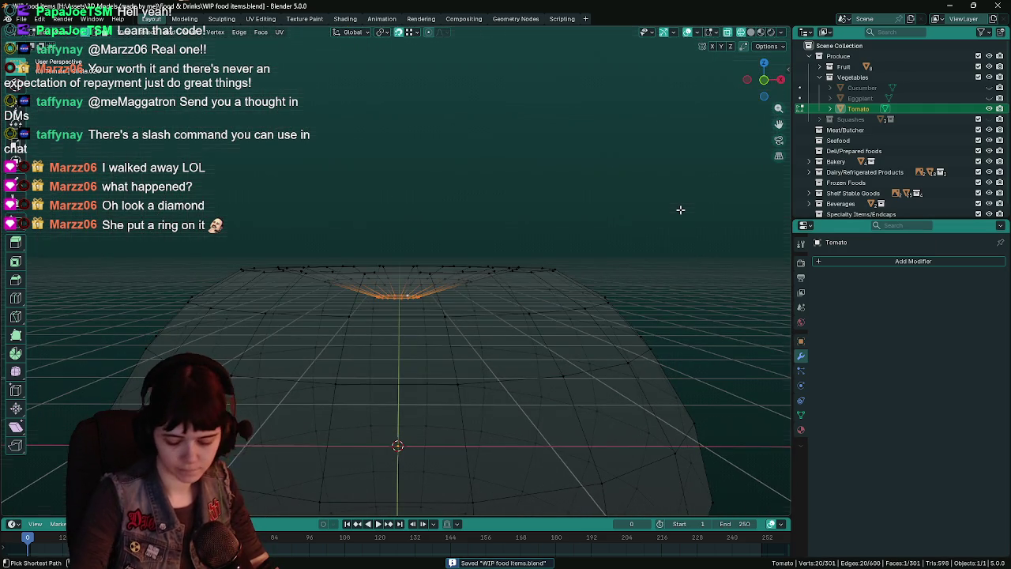
key(ctrl+KP_1)
key(e)
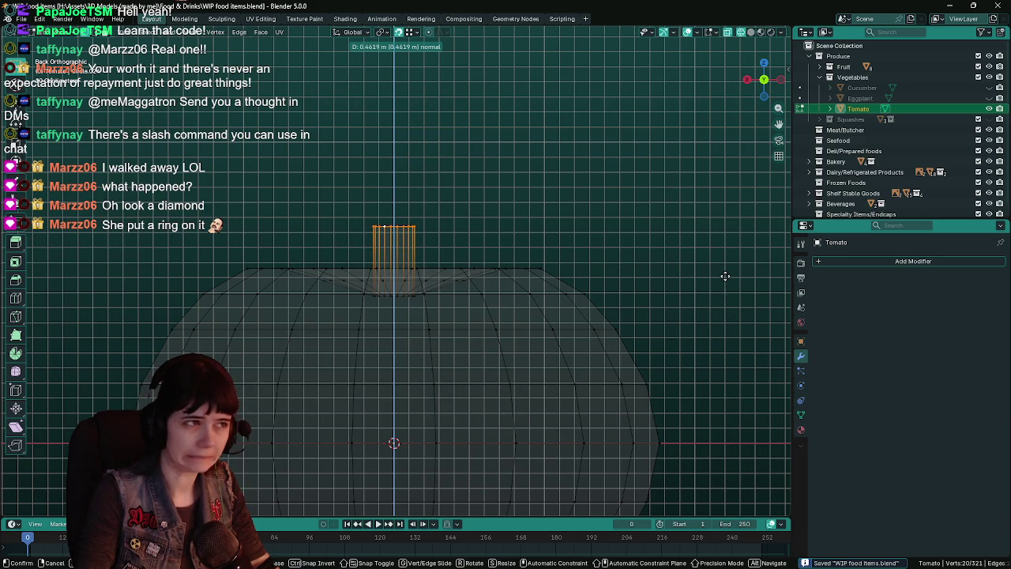
click(725, 275)
Step: Scale the stem top narrower into a taper and adjust its height along Z
key(s)
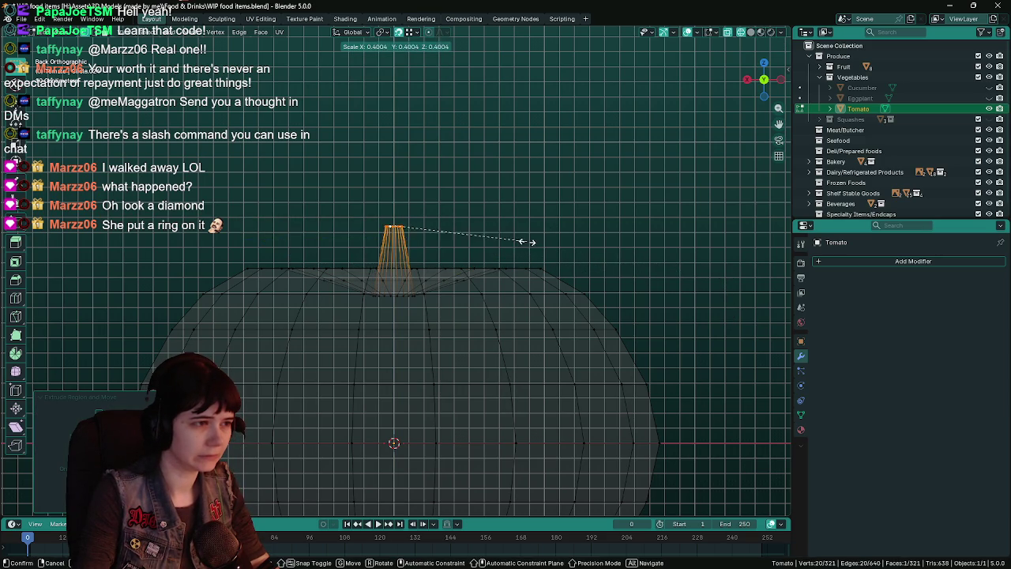
key(Escape)
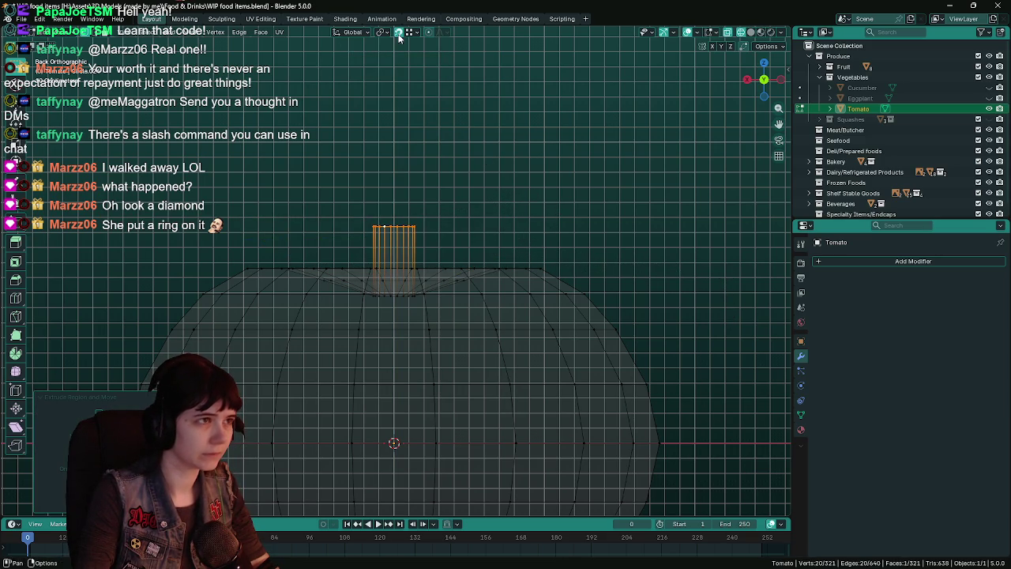
key(s)
click(514, 171)
key(g)
key(z)
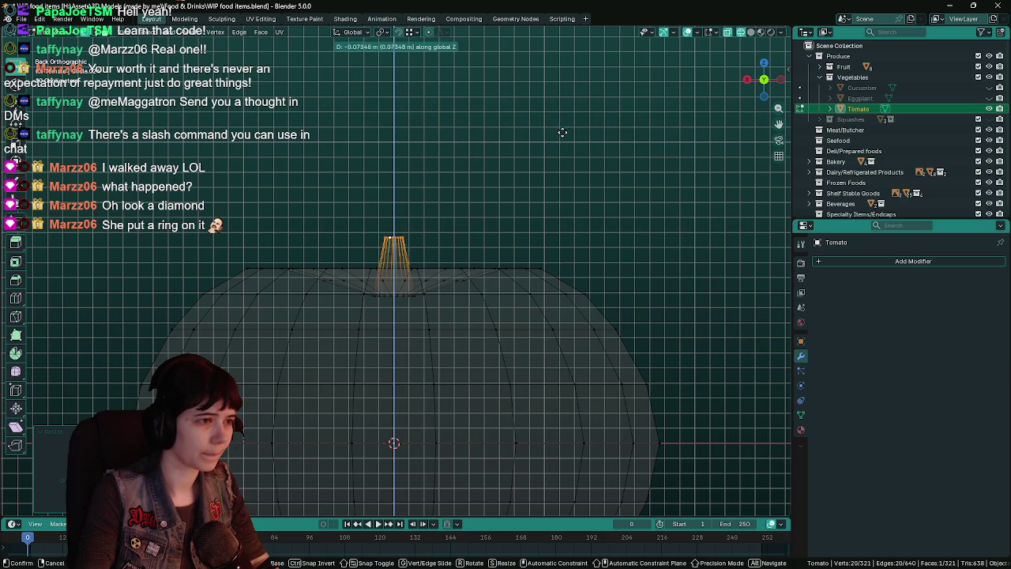
click(561, 138)
Step: View the finished stem in Object Mode with solid shading
scroll(561, 138, down, 4)
key(Tab)
mouse_move(561, 138)
middle_down()
mouse_move(620, 246)
mouse_move(612, 242)
middle_up()
key(shift+z)
scroll(612, 241, up, 2)
scroll(612, 242, up, 3)
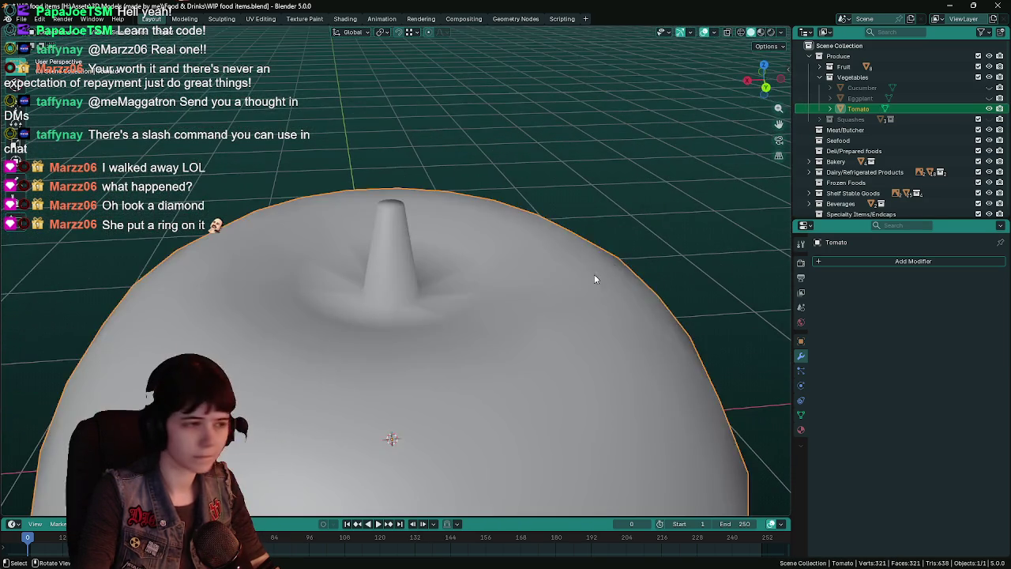
Step: Mark the stem edges as a seam in face select mode
key(Tab)
key(3)
right_click(392, 305)
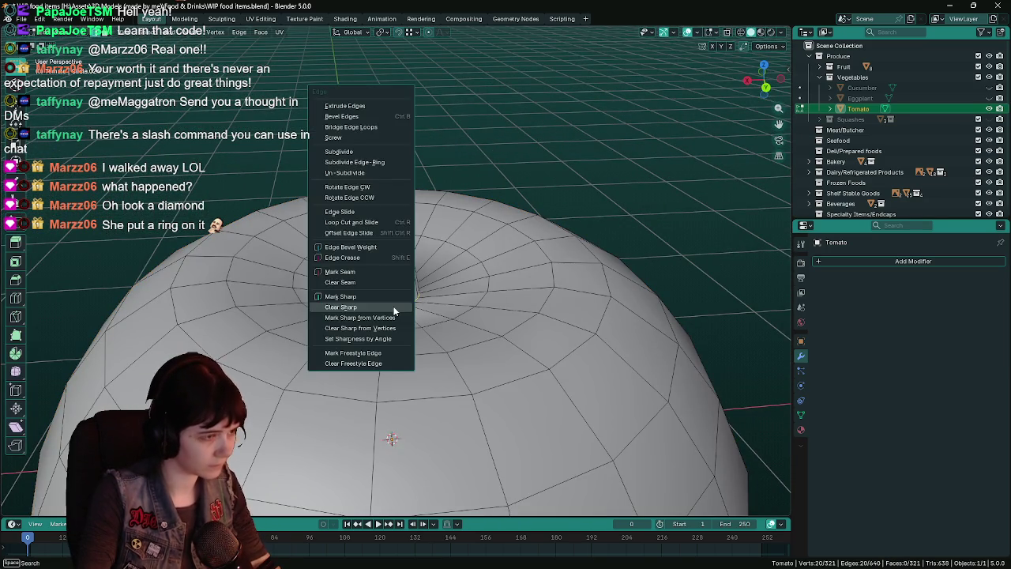
click(394, 308)
right_click(392, 306)
click(388, 300)
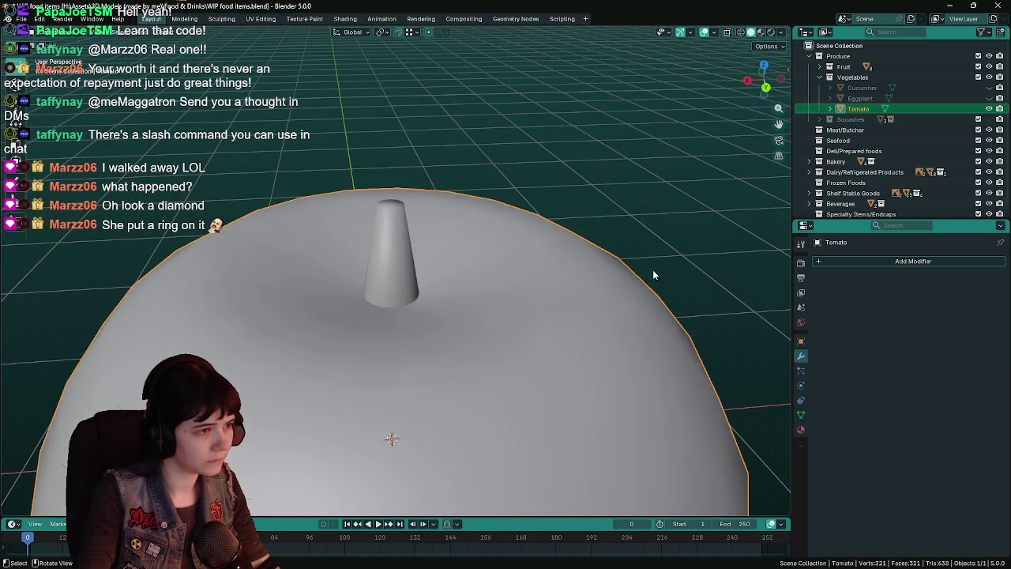
Step: Return to Object Mode and save the file
key(Tab)
scroll(630, 261, down, 5)
key(ctrl+s)
scroll(627, 244, up, 1)
scroll(574, 243, up, 1)
scroll(574, 243, up, 2)
scroll(574, 243, down, 3)
Step: In Back Orthographic view, lower the stem top along Z to shorten the stem
middle_drag(569, 238, 519, 235)
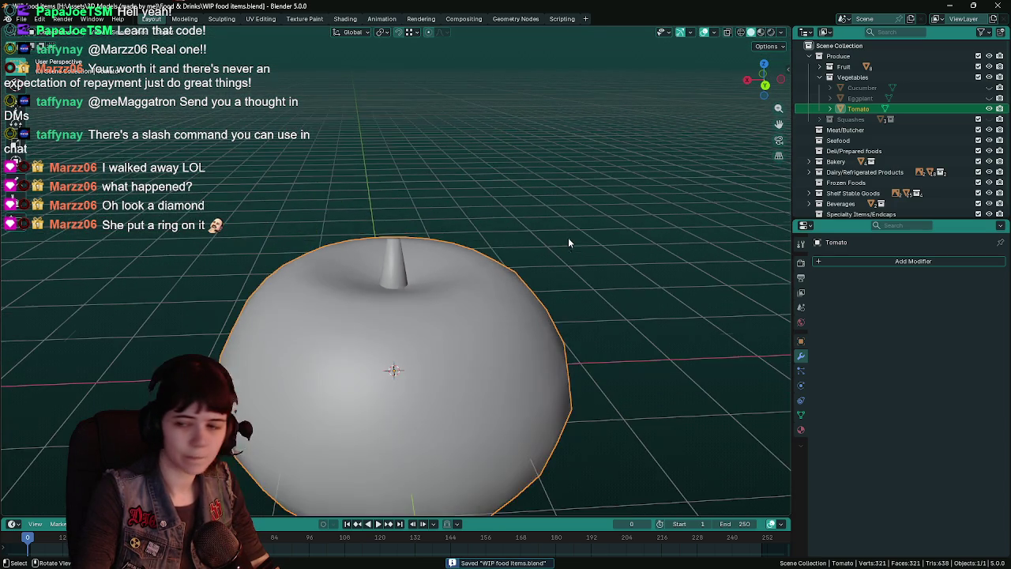
key(Tab)
scroll(395, 235, up, 2)
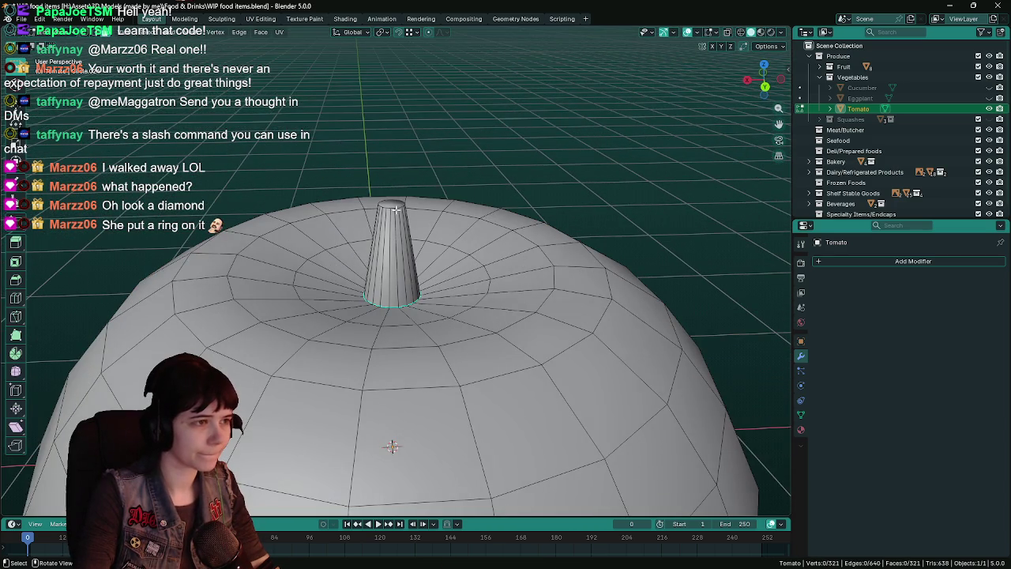
key(ctrl+KP_1)
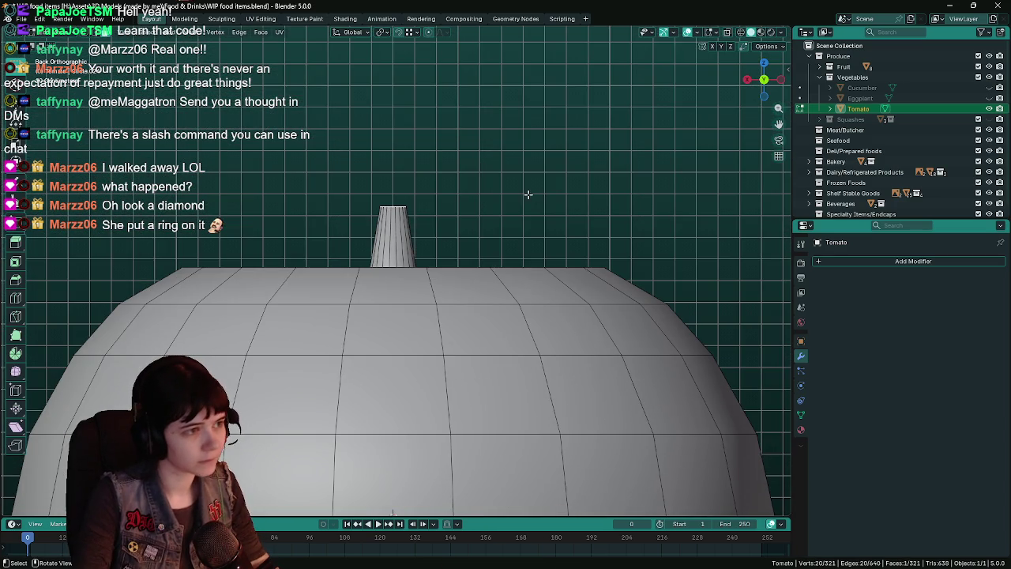
key(g)
key(z)
click(525, 192)
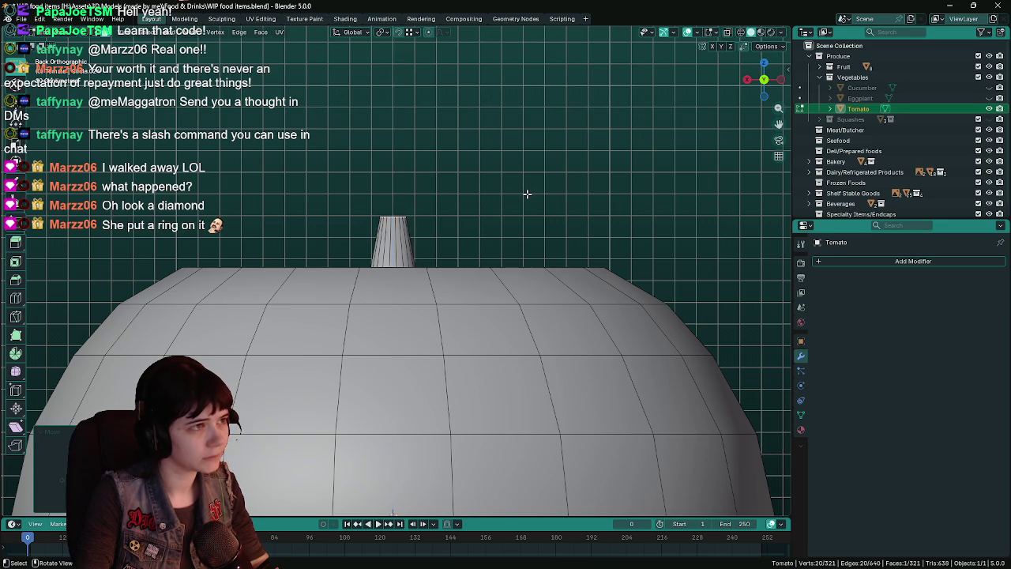
key(Tab)
Step: Switch the viewport to solid shading and save the file
key(shift+z)
middle_drag(426, 213, 586, 255)
key(z)
click(659, 245)
key(ctrl+s)
scroll(587, 284, up, 3)
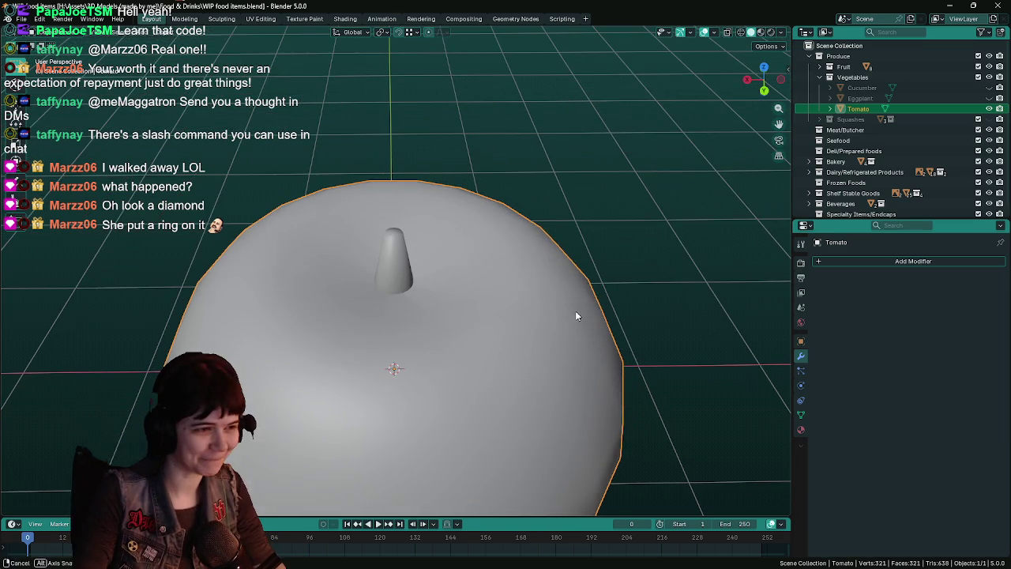
Step: Enter Edit Mode on the tomato and view the stem straight down from Top view
key(ctrl+s)
key(KP_7)
key(Tab)
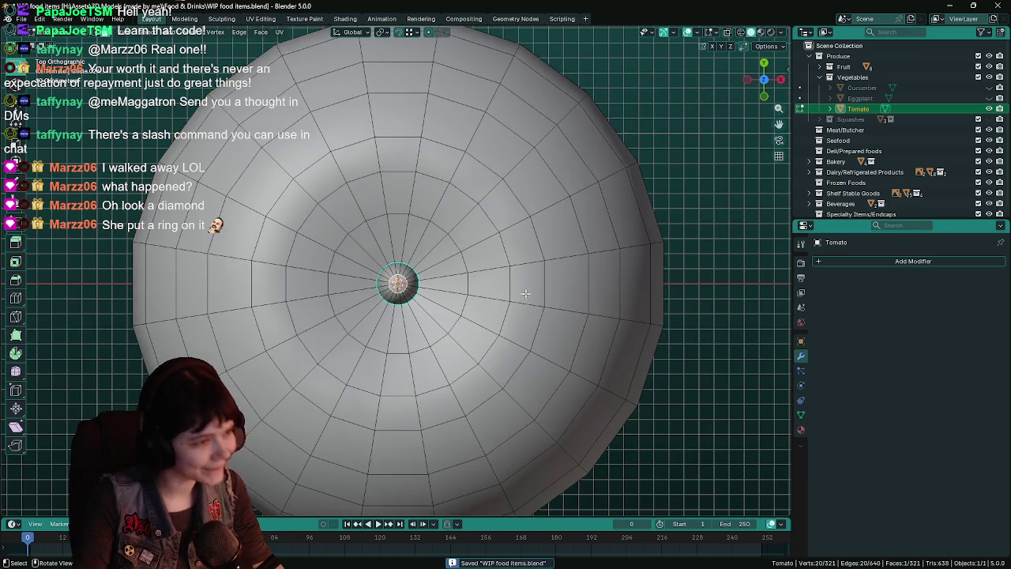
scroll(576, 318, up, 3)
mouse_move(575, 318)
middle_down()
mouse_move(401, 236)
mouse_move(410, 251)
middle_up()
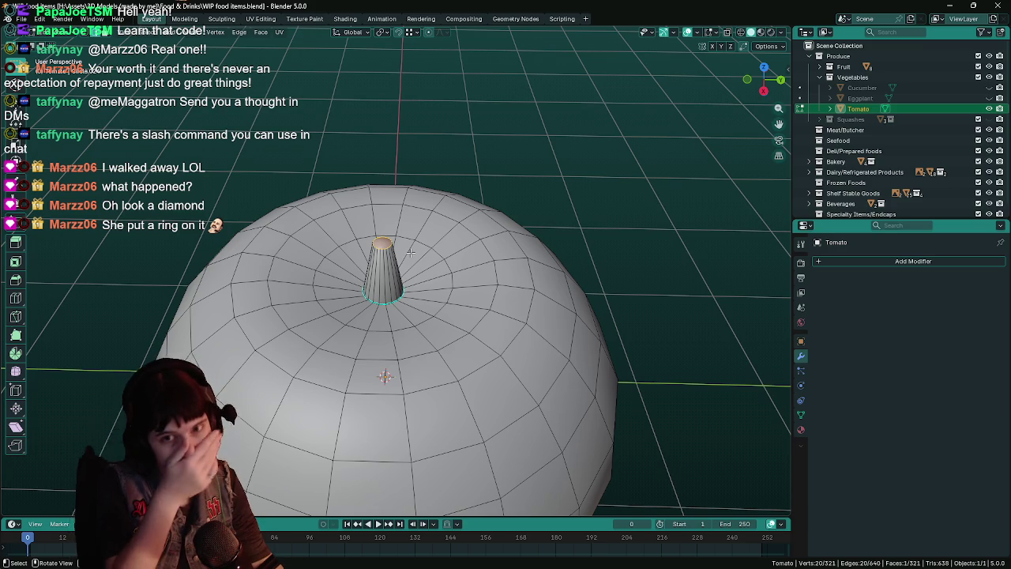
key(ctrl+s)
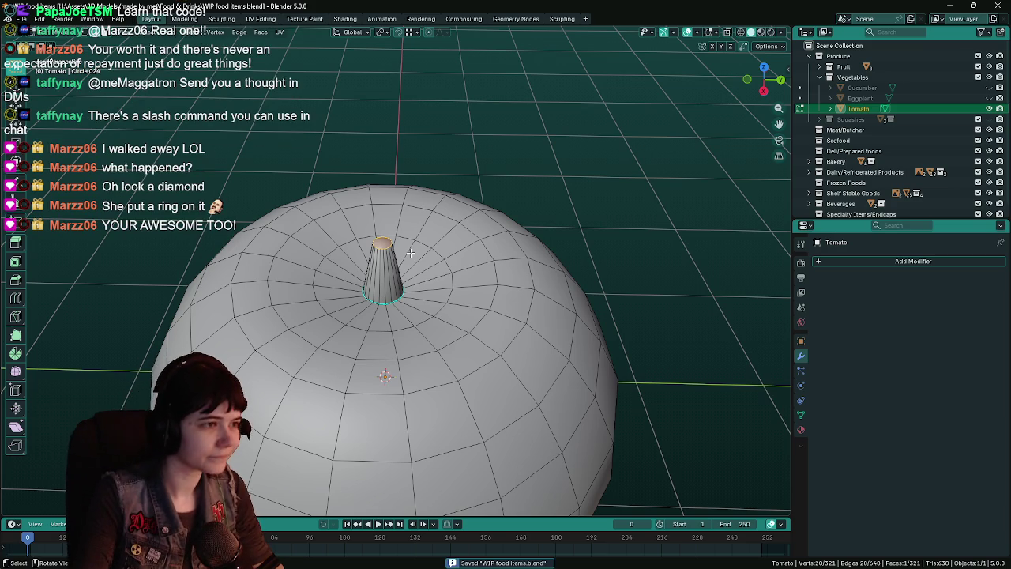
scroll(410, 251, up, 3)
mouse_move(410, 251)
middle_down()
mouse_move(495, 348)
mouse_move(477, 292)
middle_up()
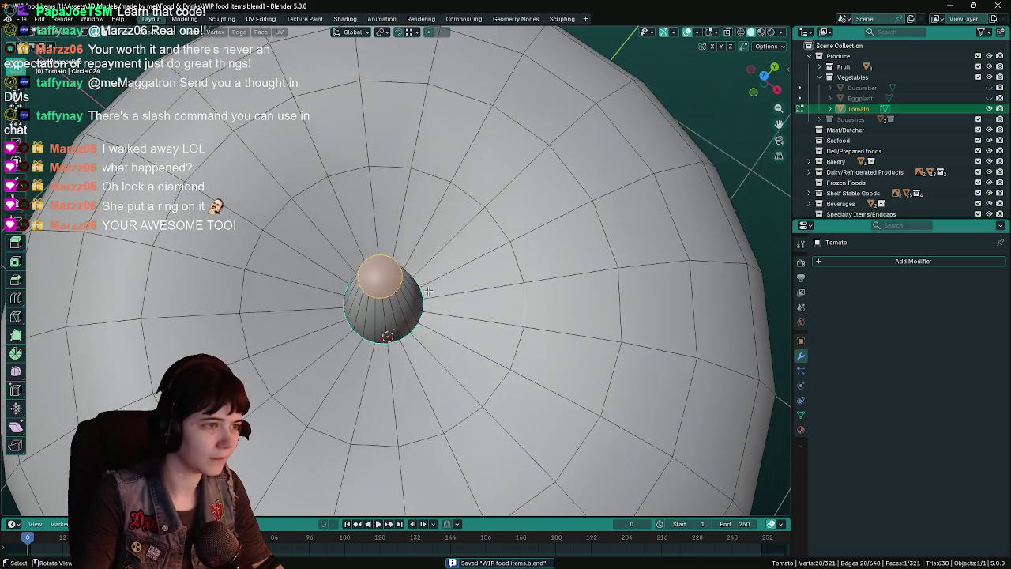
key(KP_7)
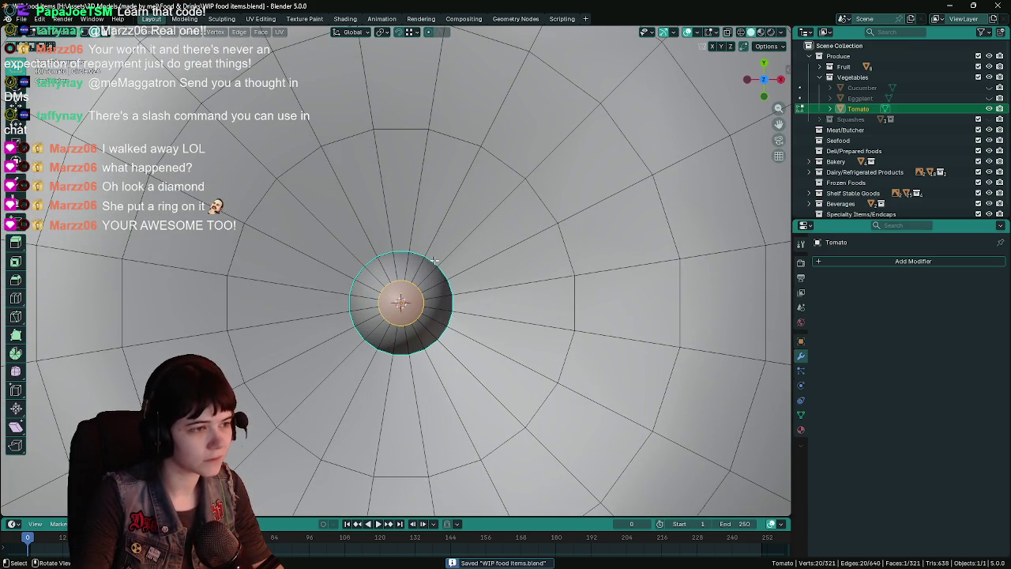
Step: In vertex select mode, select the vertex ring around the stem's base
click(434, 259)
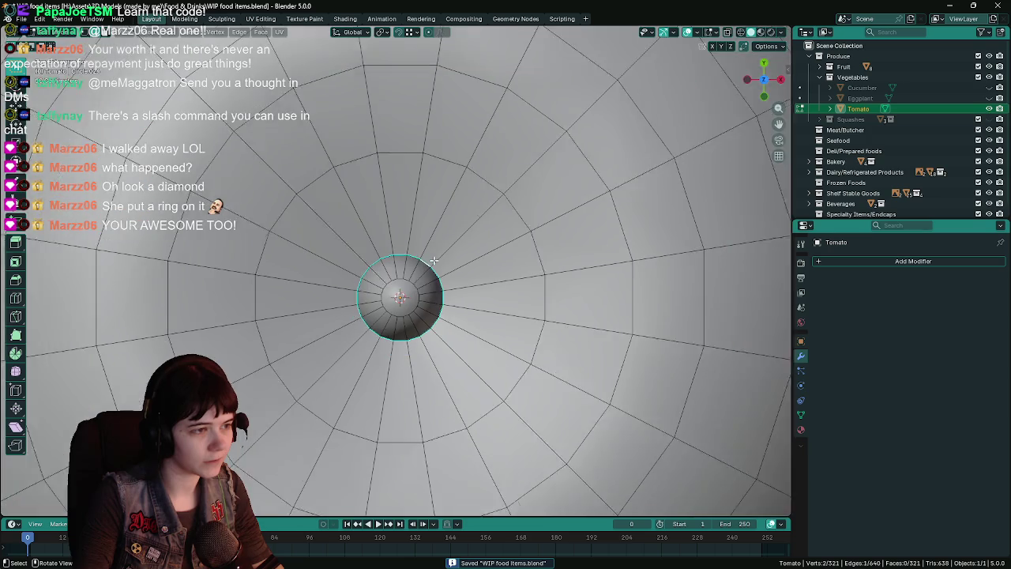
scroll(469, 282, down, 3)
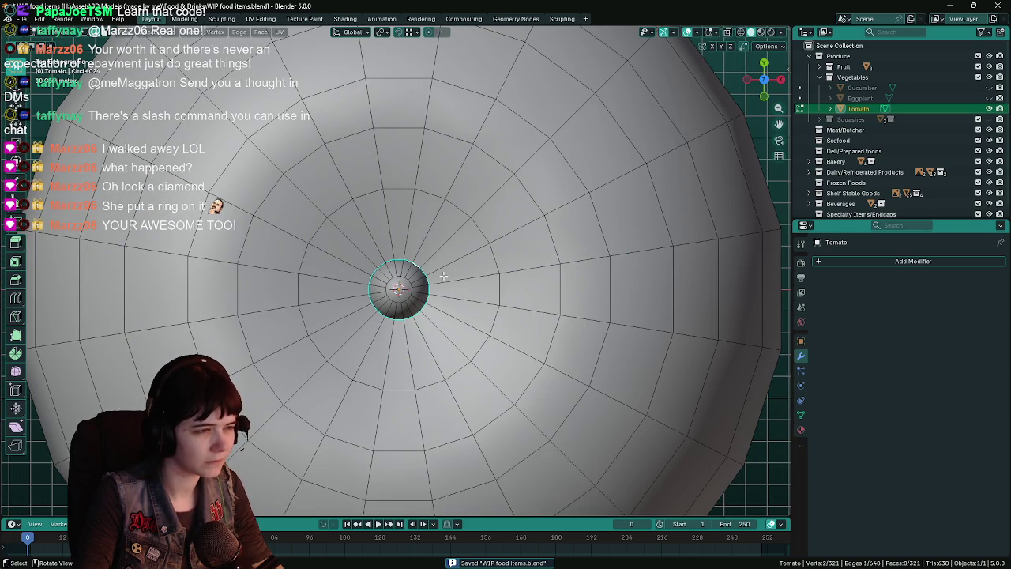
scroll(456, 280, up, 2)
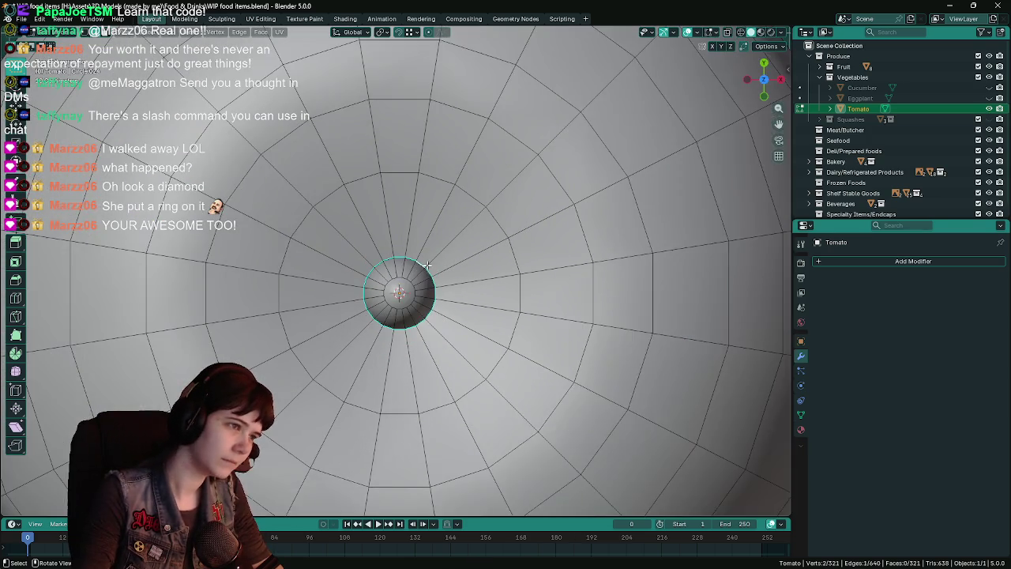
key(1)
click(400, 253)
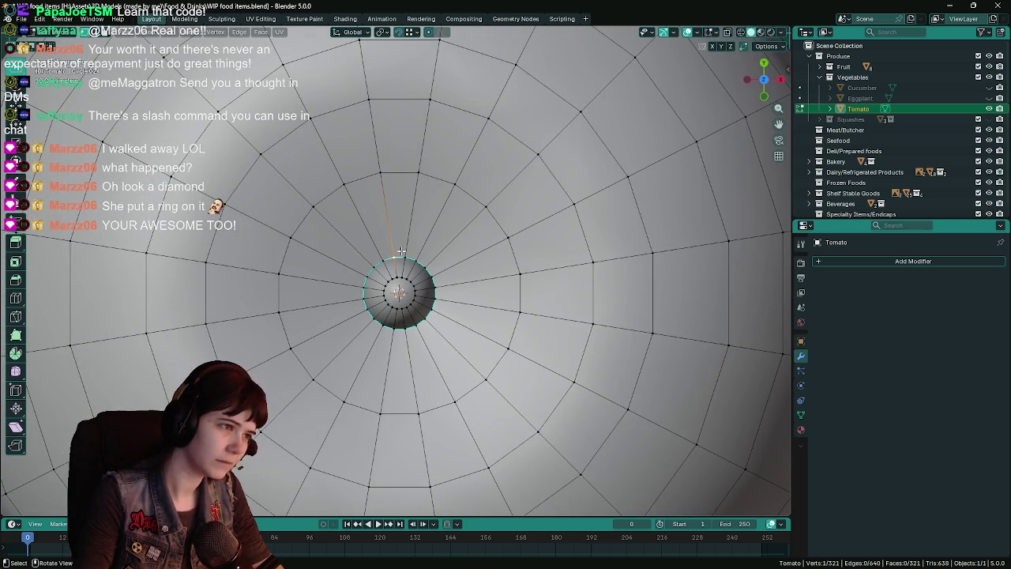
alt+click(399, 254)
mouse_move(399, 255)
middle_down()
mouse_move(616, 197)
mouse_move(610, 190)
middle_up()
Step: Extrude the stem's base loop along Z and scale the new ring outward
key(ctrl+s)
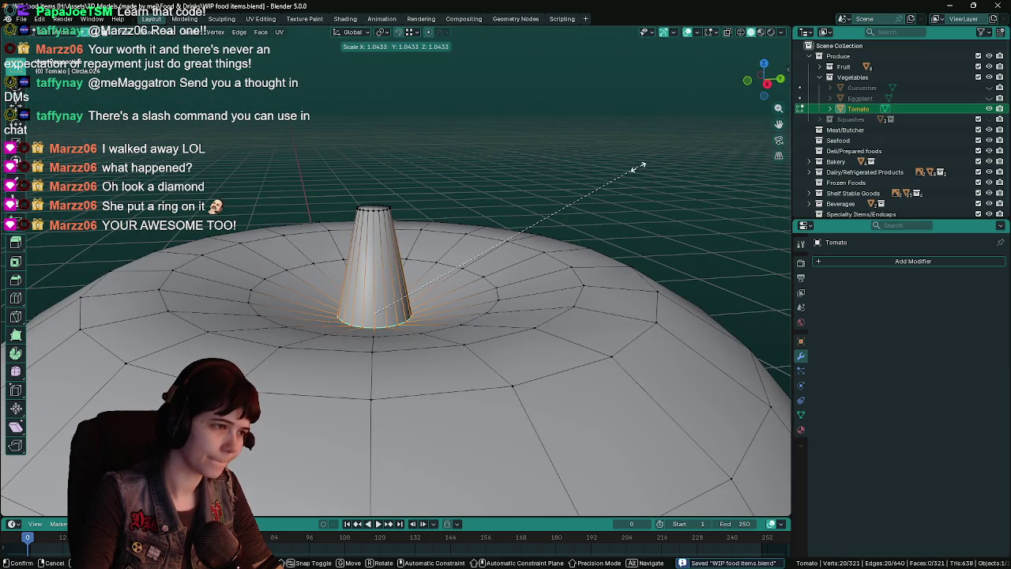
key(e)
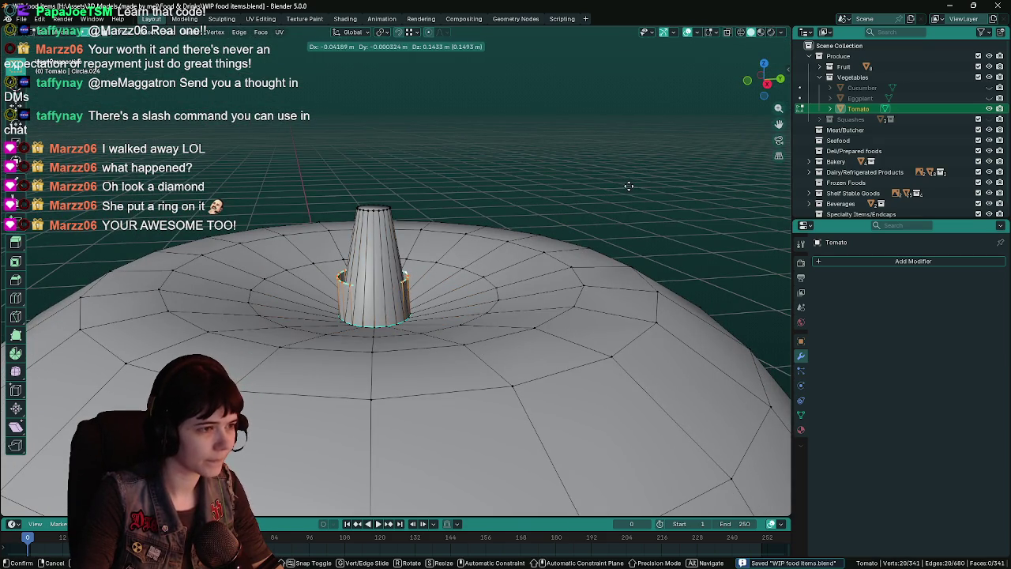
key(z)
click(629, 181)
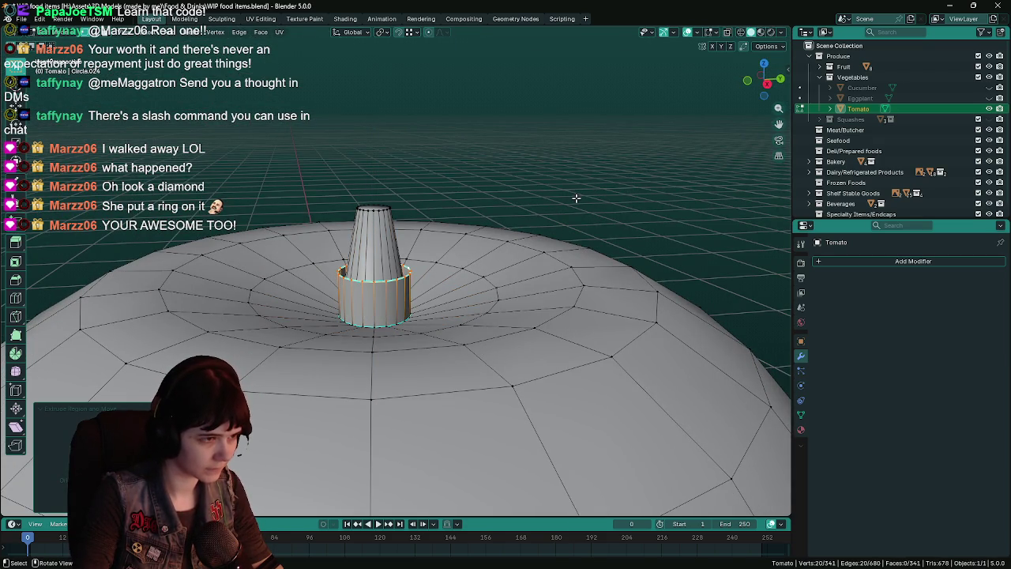
key(s)
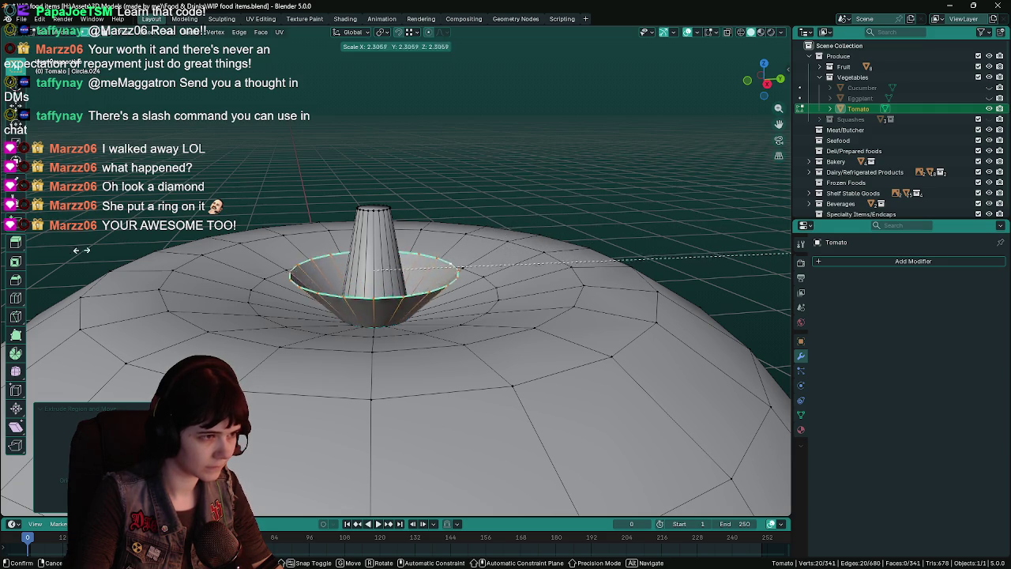
click(213, 272)
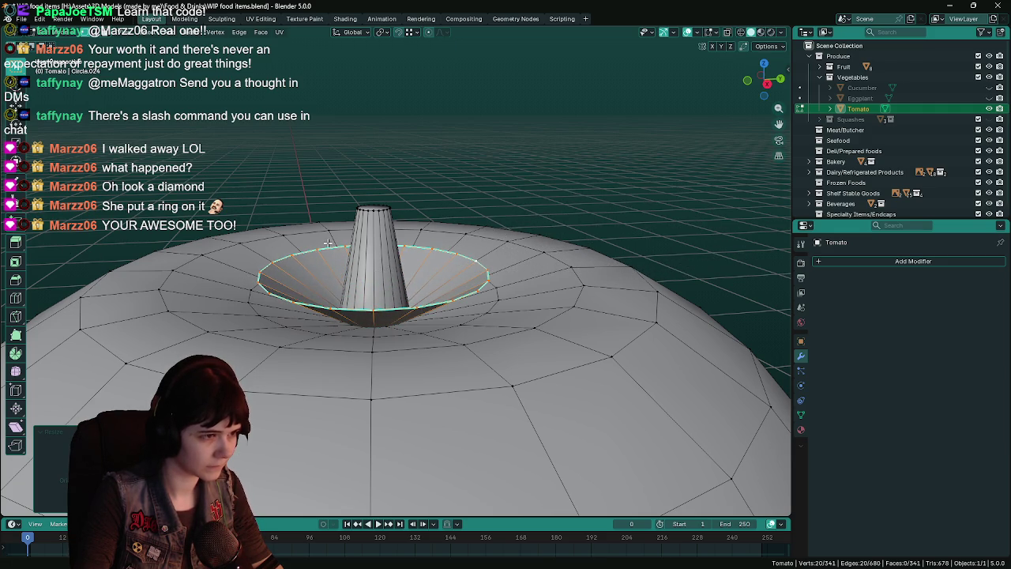
Step: Move the flared ring down along Z onto the tomato and save in Top view
key(g)
key(z)
click(604, 132)
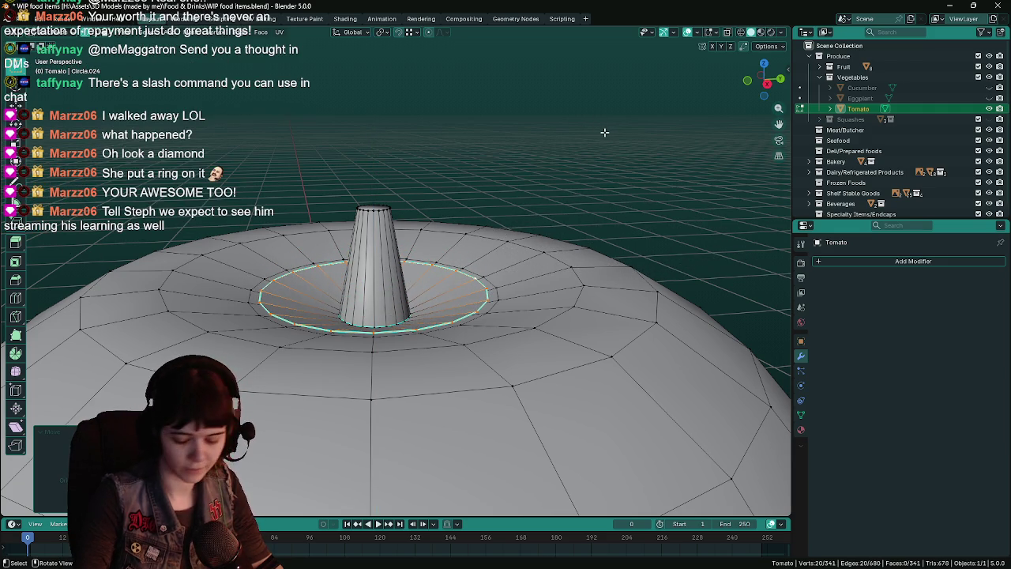
key(KP_7)
key(ctrl+s)
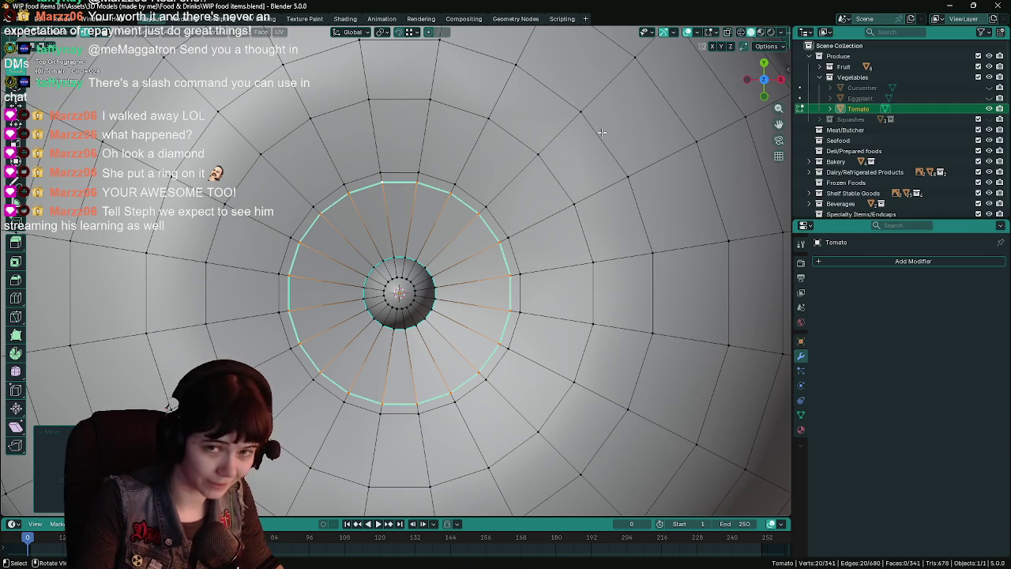
key(ctrl+s)
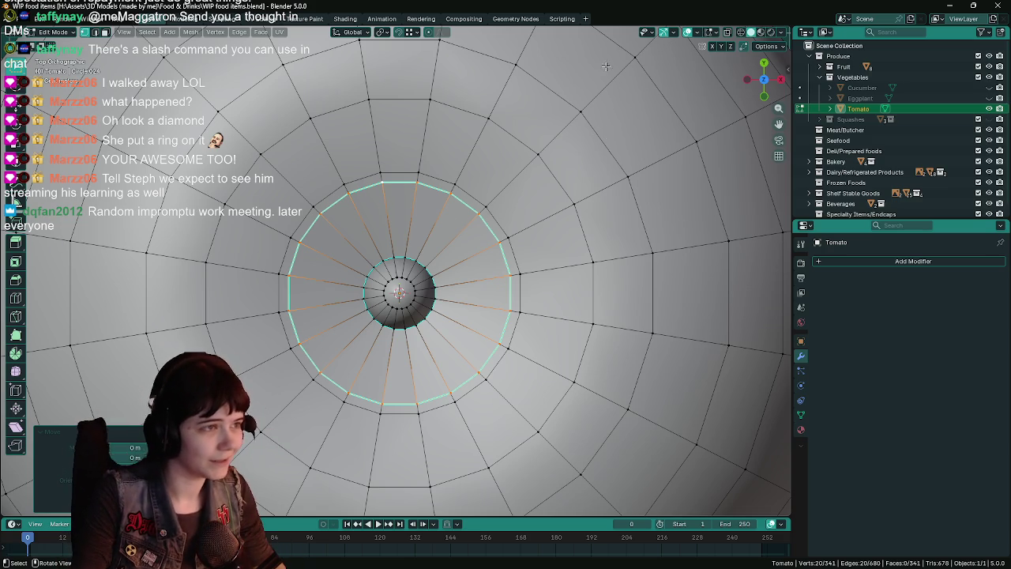
Step: Delete the flared ring's vertices with Delete Vertices, leaving only the stem cone
key(ctrl+s)
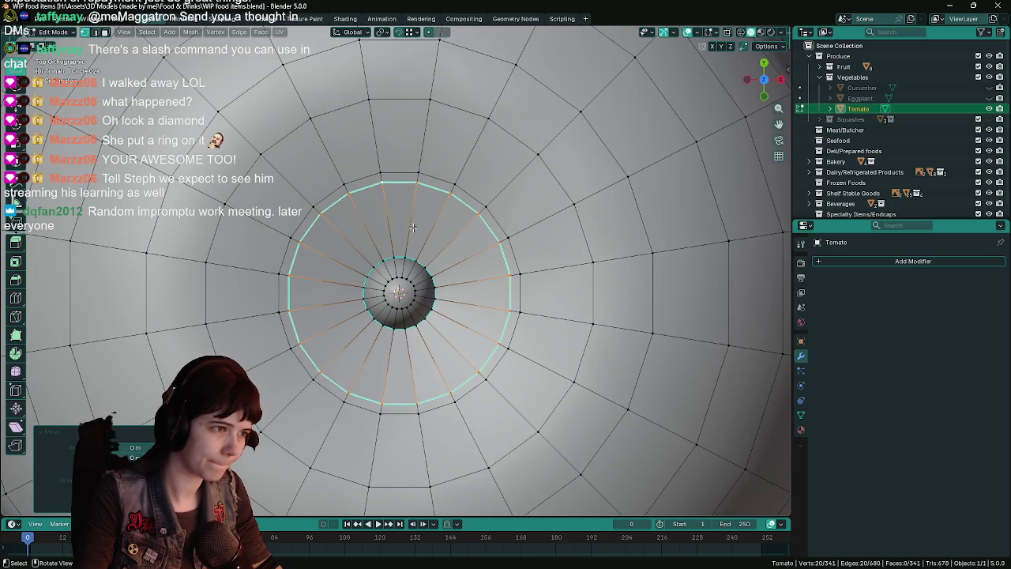
right_click(419, 229)
click(412, 179)
middle_drag(425, 211, 510, 266)
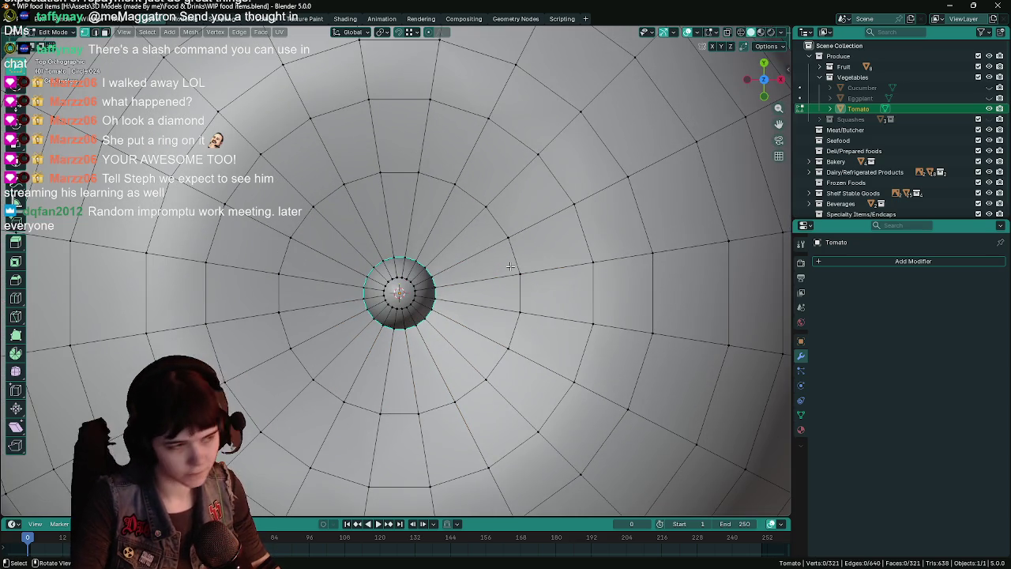
Step: Extrude the first sepal strip from selected vertices on the stem's base ring
key(ctrl+s)
click(394, 255)
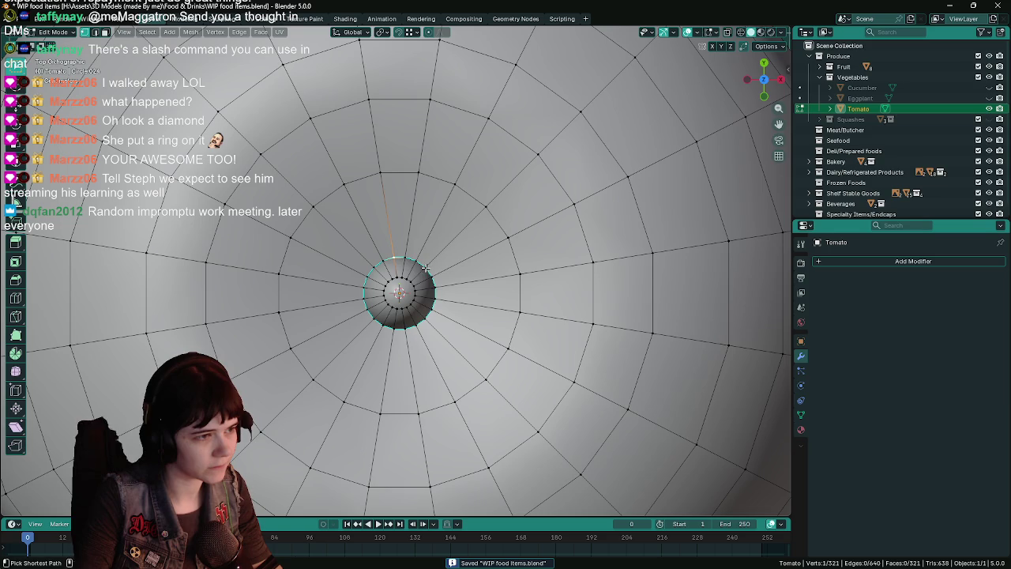
ctrl+click(427, 267)
middle_drag(424, 269, 520, 208)
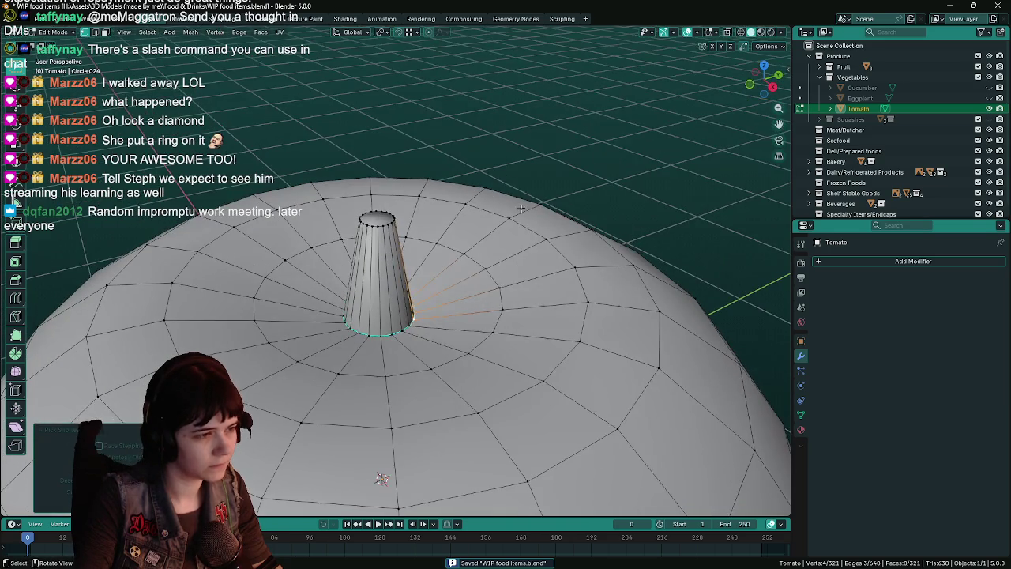
key(e)
click(563, 146)
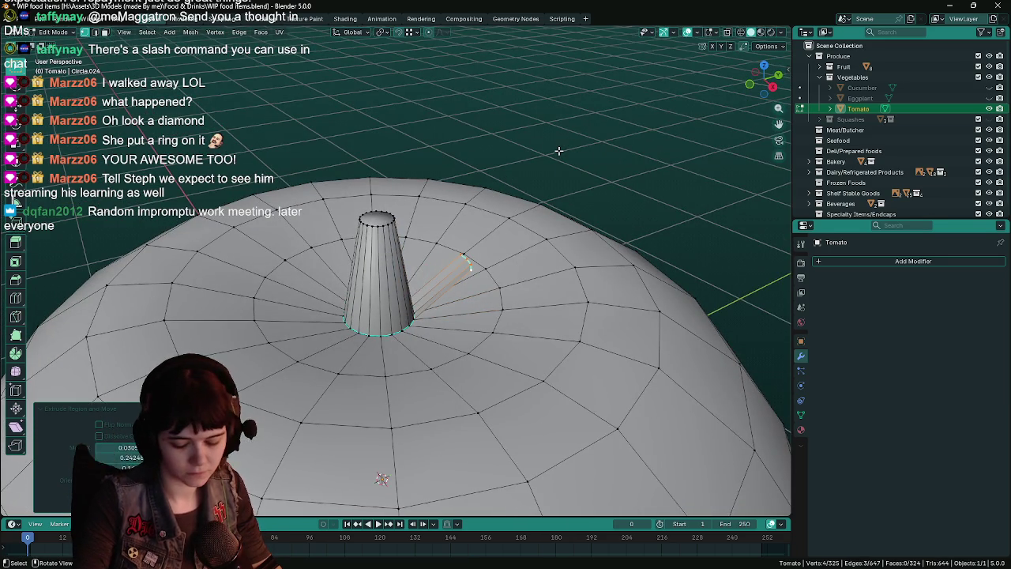
Step: Extrude a second sepal strip from another base-ring vertex
key(KP_7)
click(427, 269)
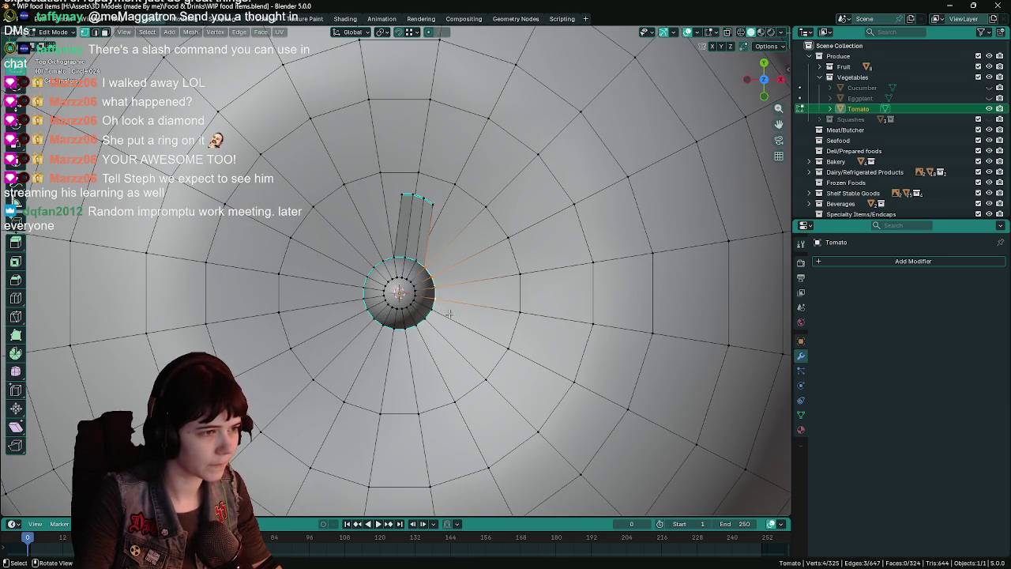
middle_drag(442, 307, 541, 170)
key(e)
click(543, 161)
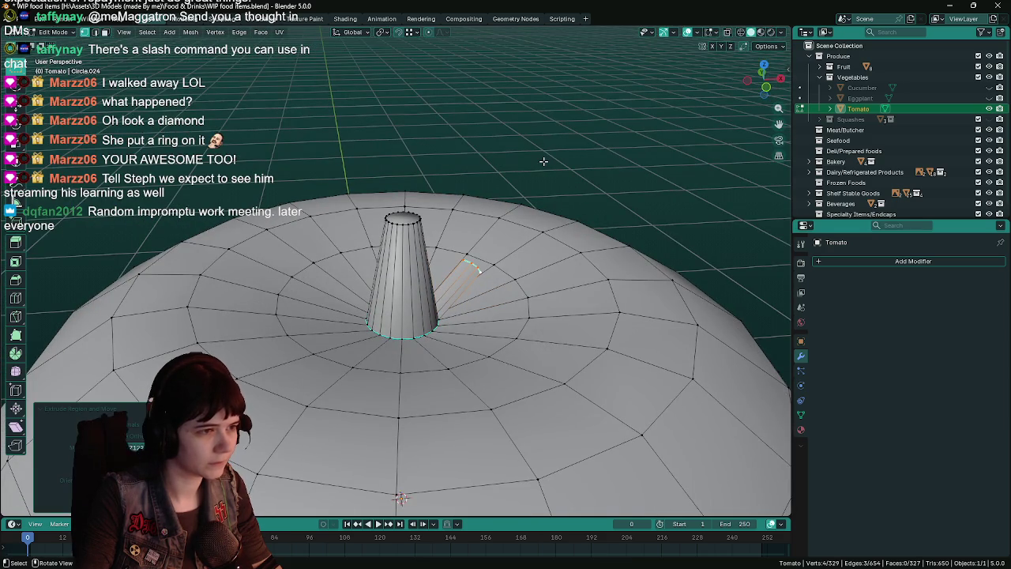
Step: Extrude a third strip across the tomato and nudge its outer edge lower-left
key(KP_7)
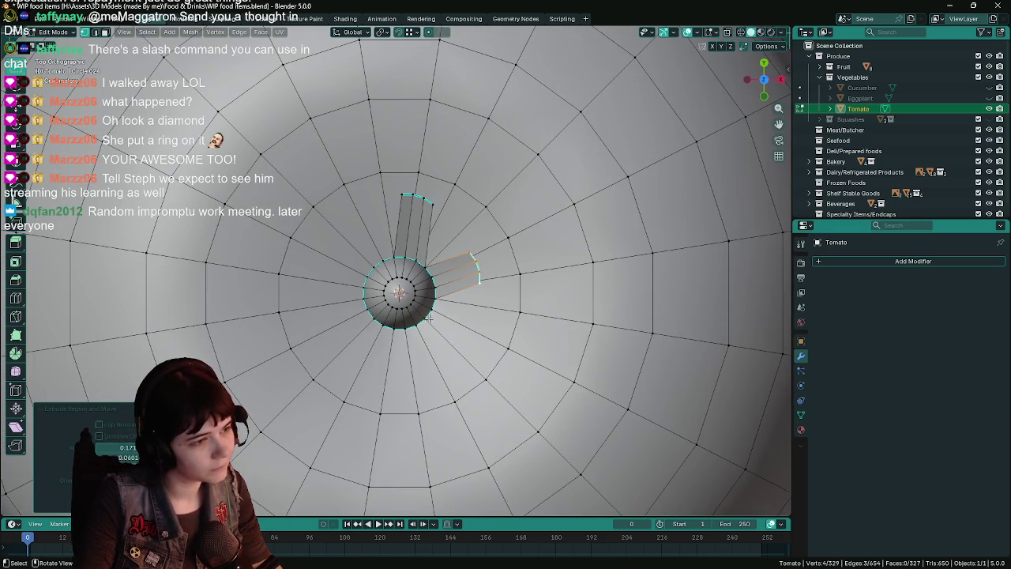
key(e)
middle_drag(434, 300, 543, 191)
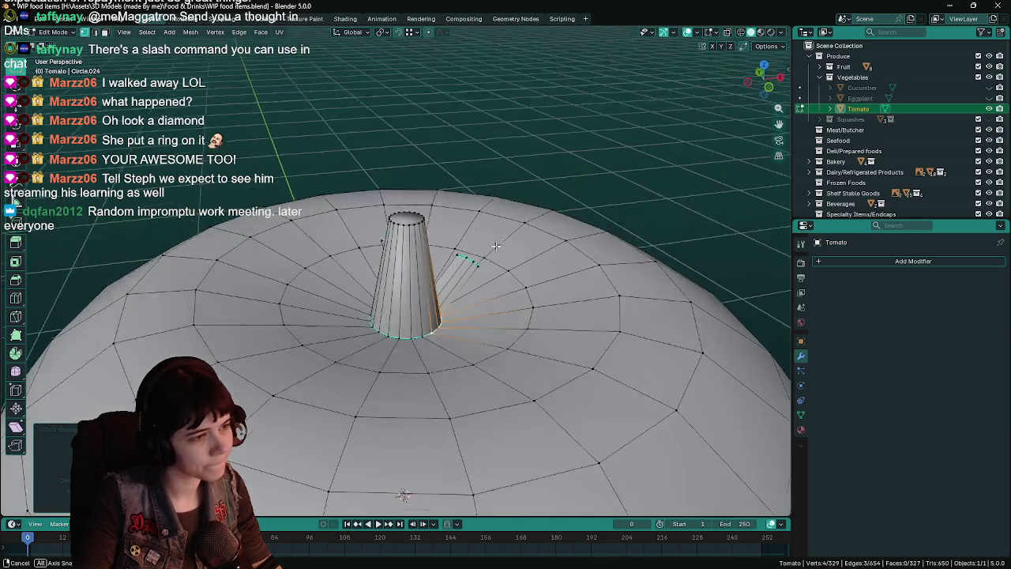
click(561, 169)
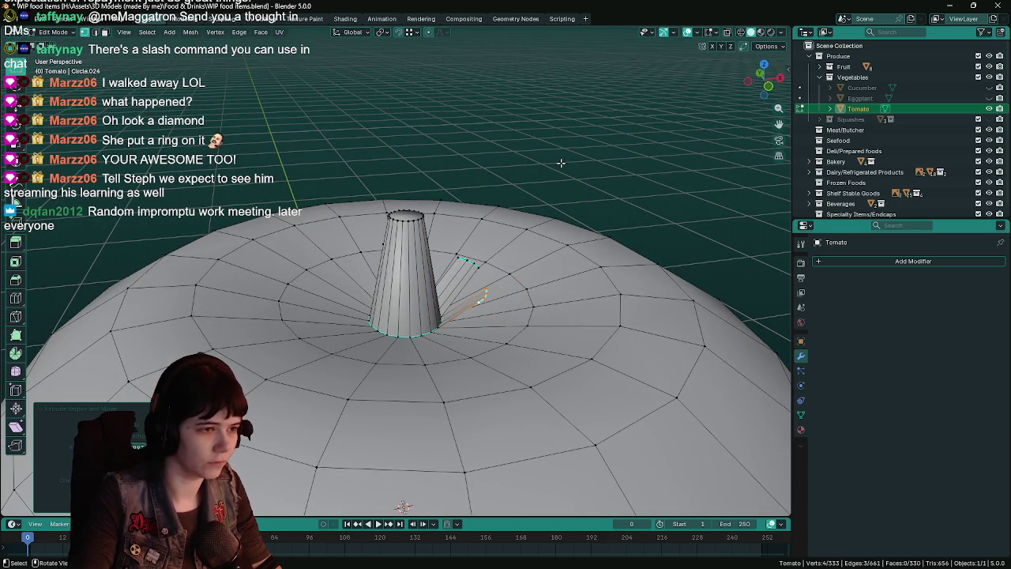
key(KP_7)
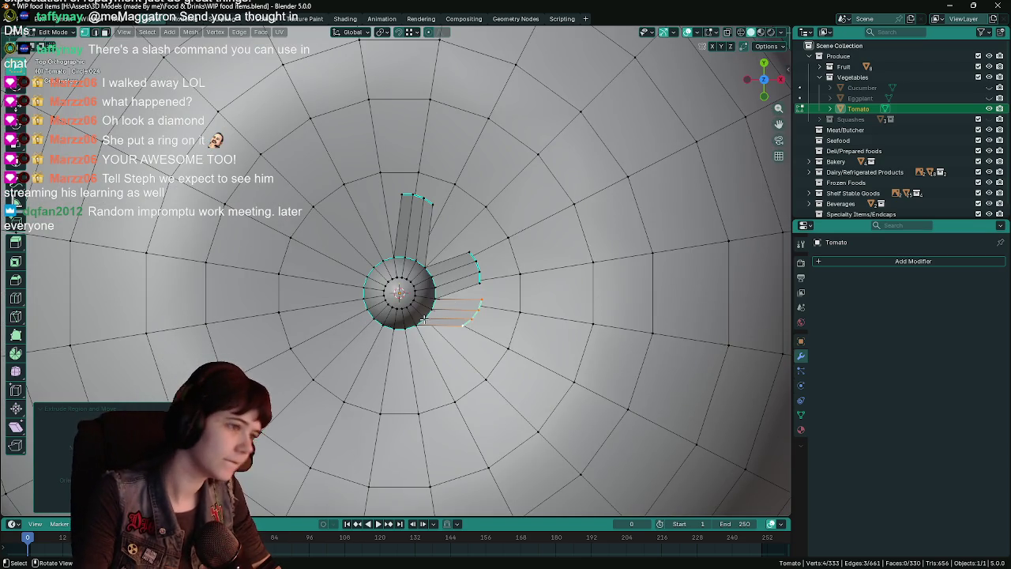
key(g)
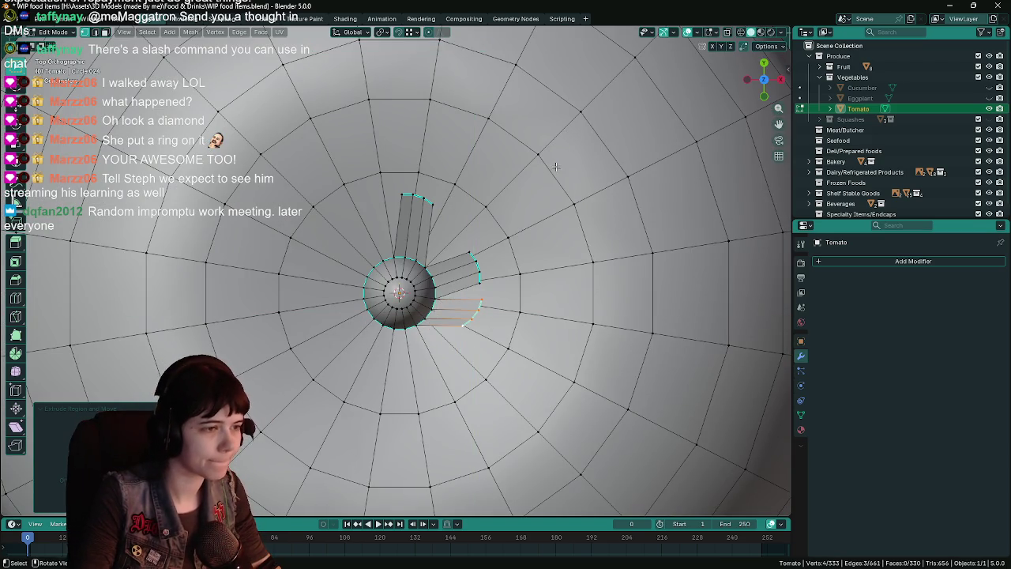
click(541, 206)
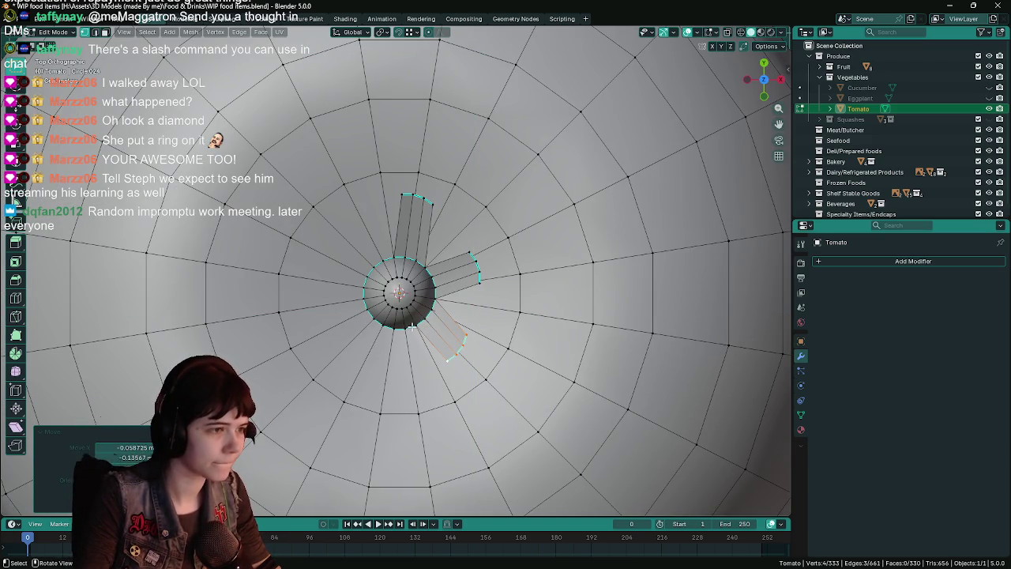
Step: Extrude a fourth strip and place it below the stem
mouse_move(379, 333)
middle_down()
mouse_move(497, 182)
mouse_move(498, 97)
middle_up()
key(e)
click(498, 97)
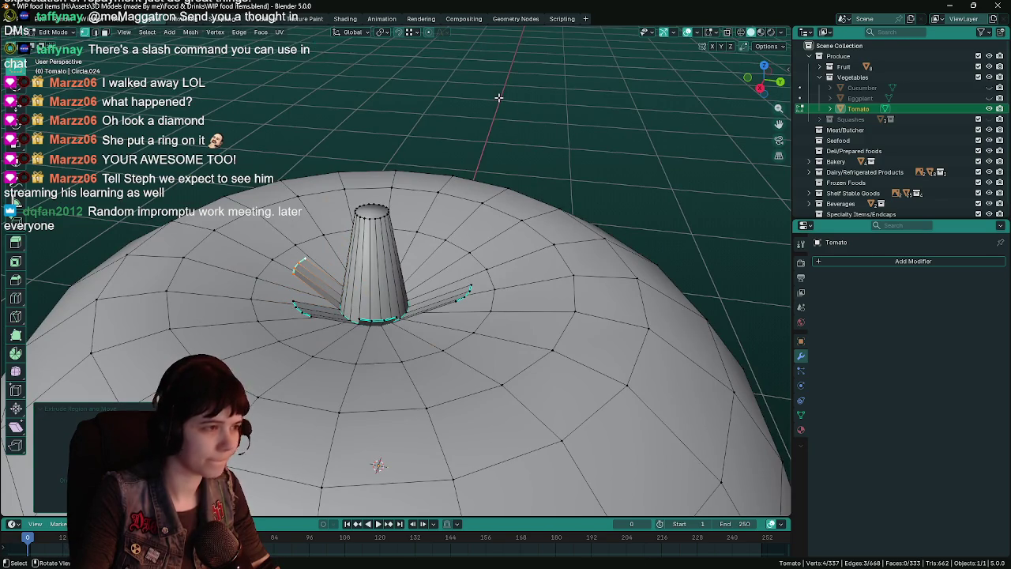
key(KP_7)
key(g)
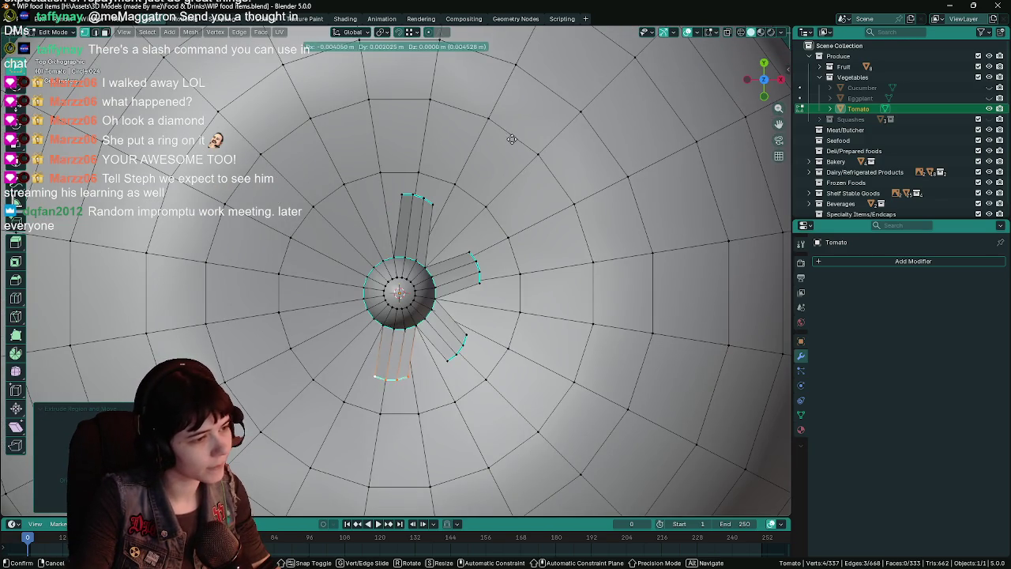
click(517, 141)
Step: Extrude a fifth strip toward the upper left and angle it up-left
key(e)
middle_drag(389, 257, 466, 174)
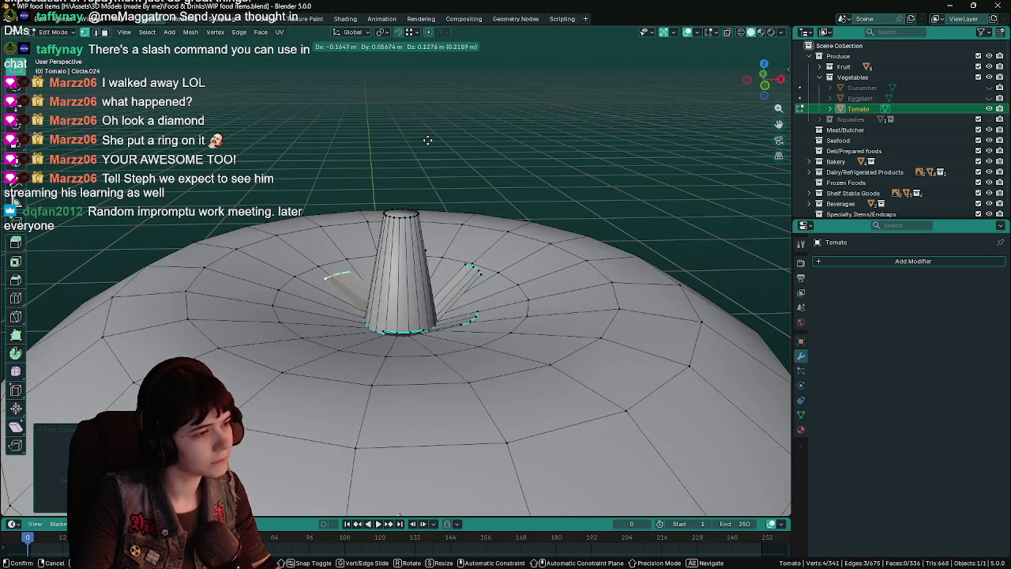
click(426, 140)
key(KP_7)
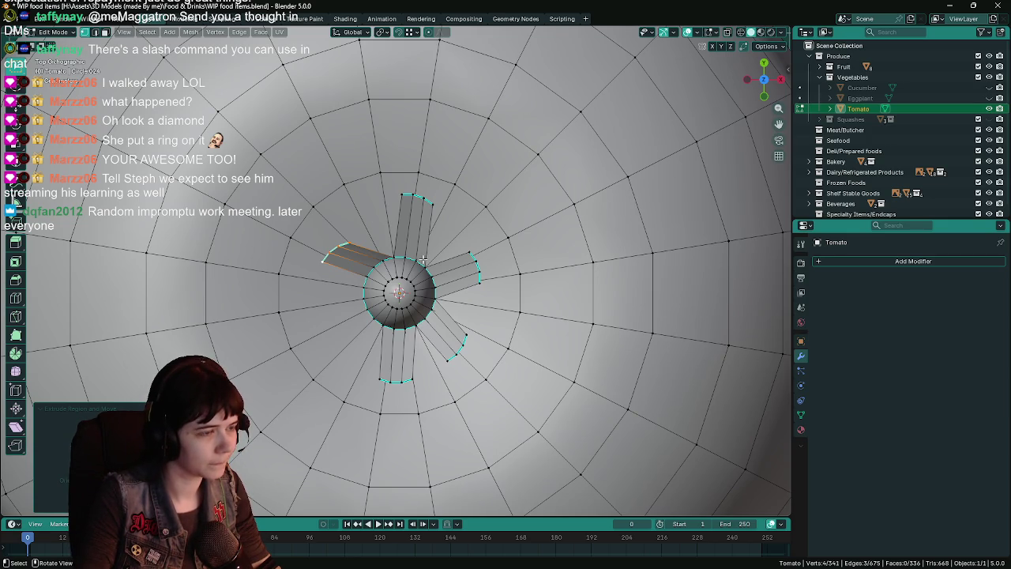
key(g)
click(361, 275)
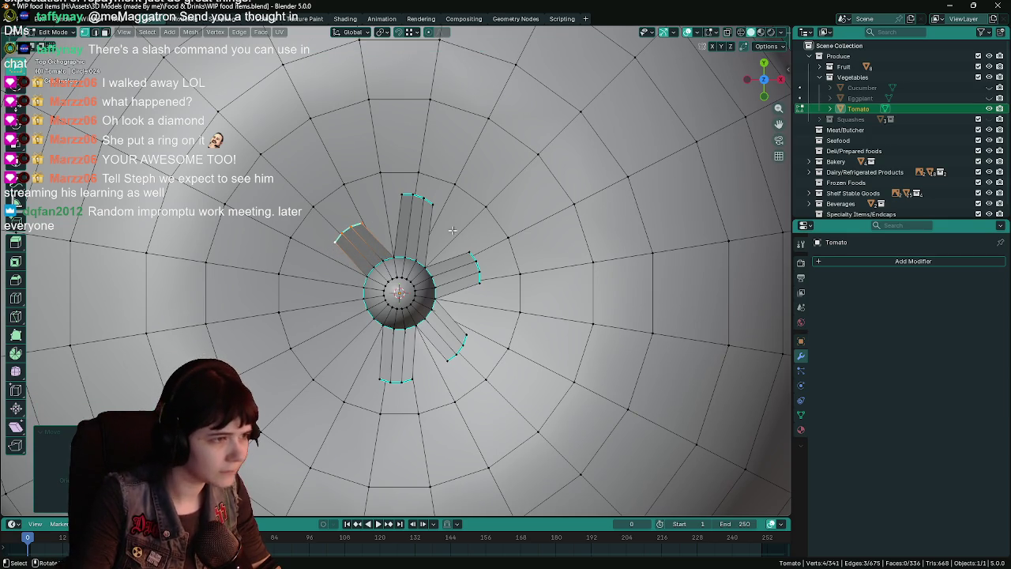
Step: Extrude a sixth spoke from base-ring vertices, check it from below and above, and save
click(362, 277)
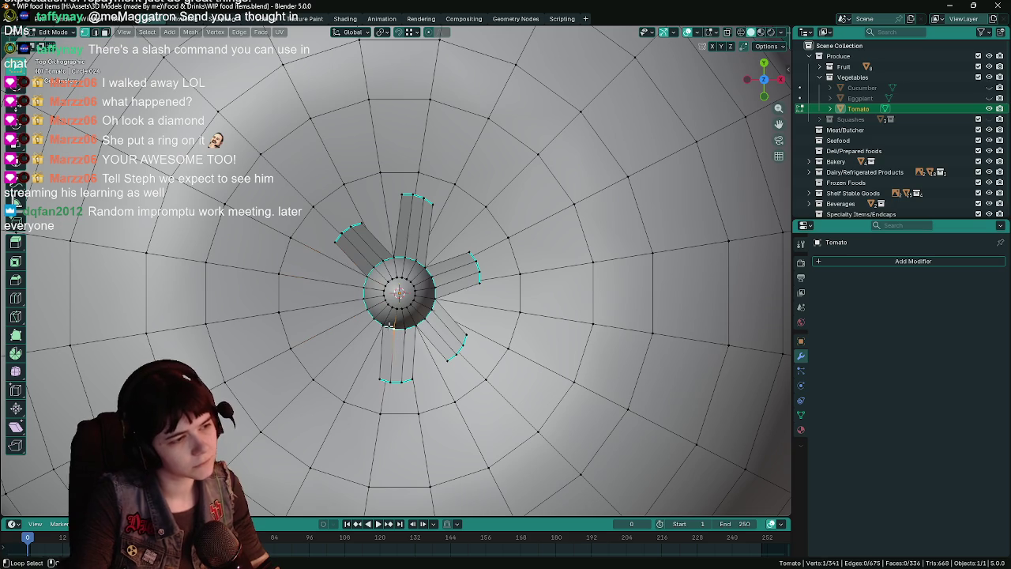
alt+click(385, 326)
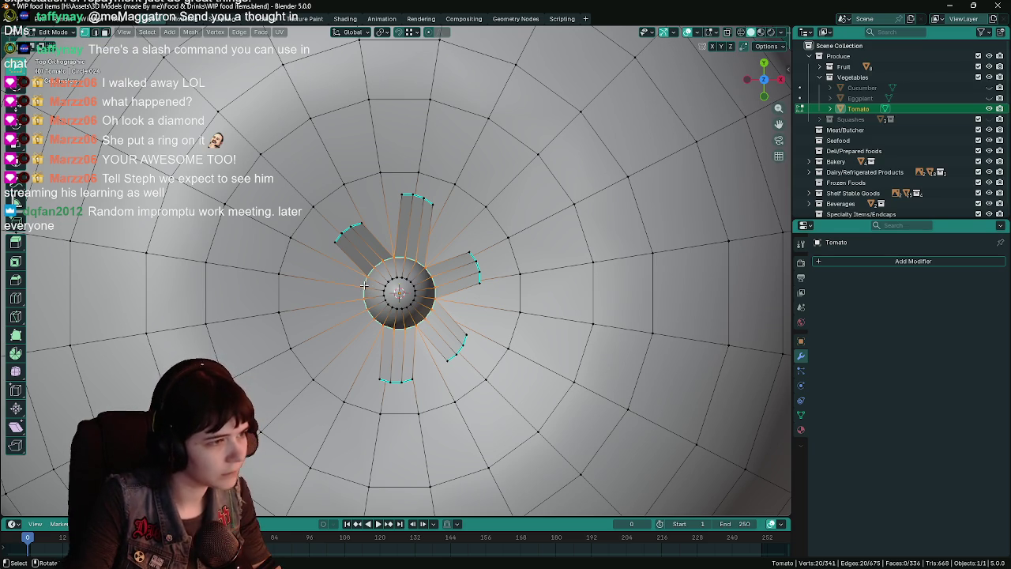
click(379, 323)
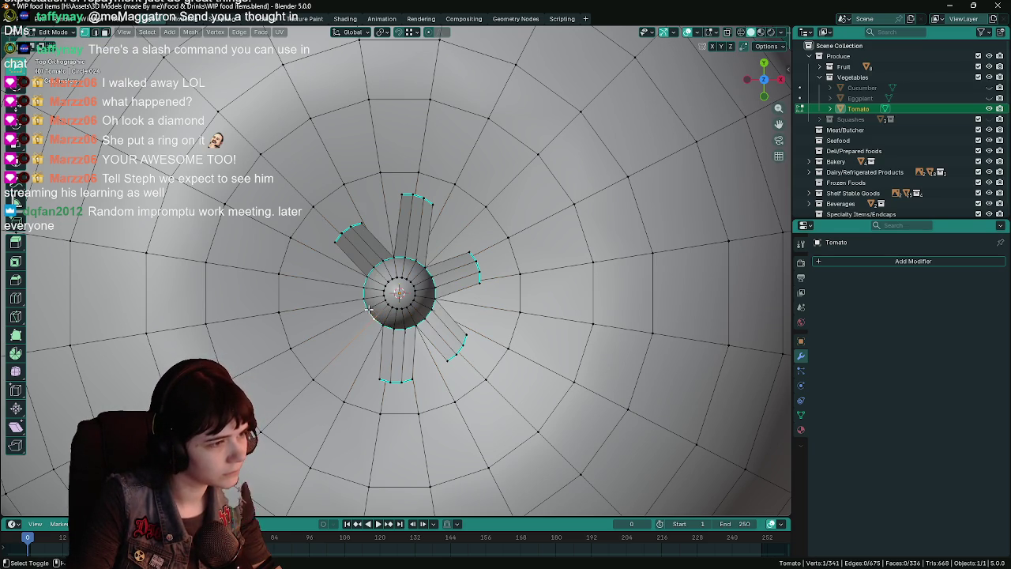
middle_drag(365, 286, 474, 142)
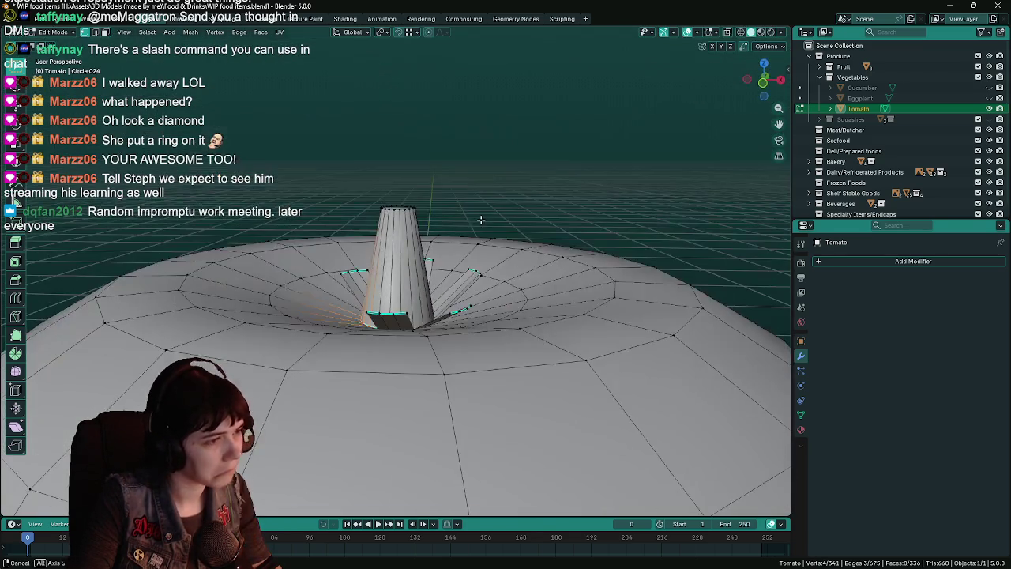
key(e)
click(466, 114)
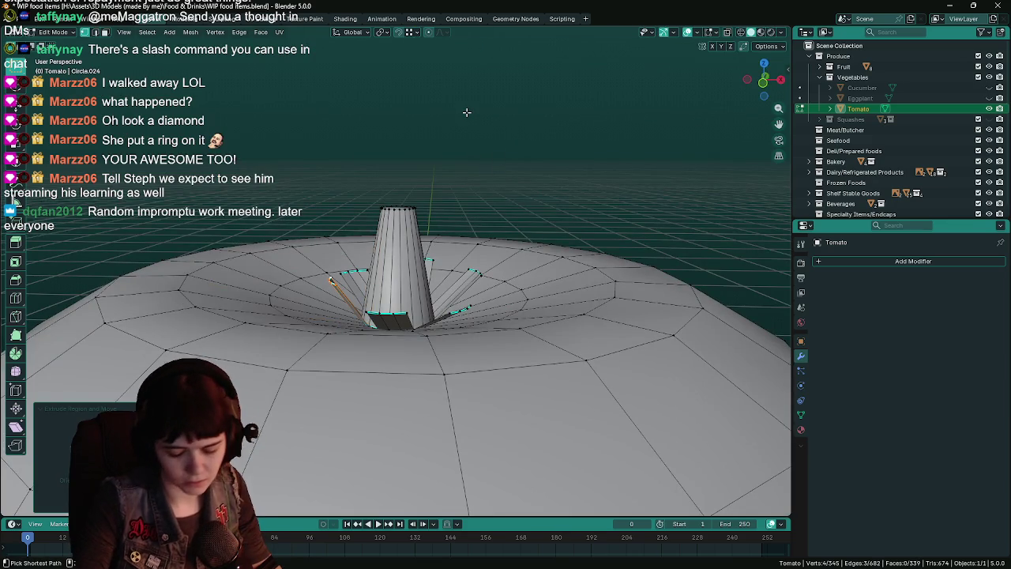
key(ctrl+KP_7)
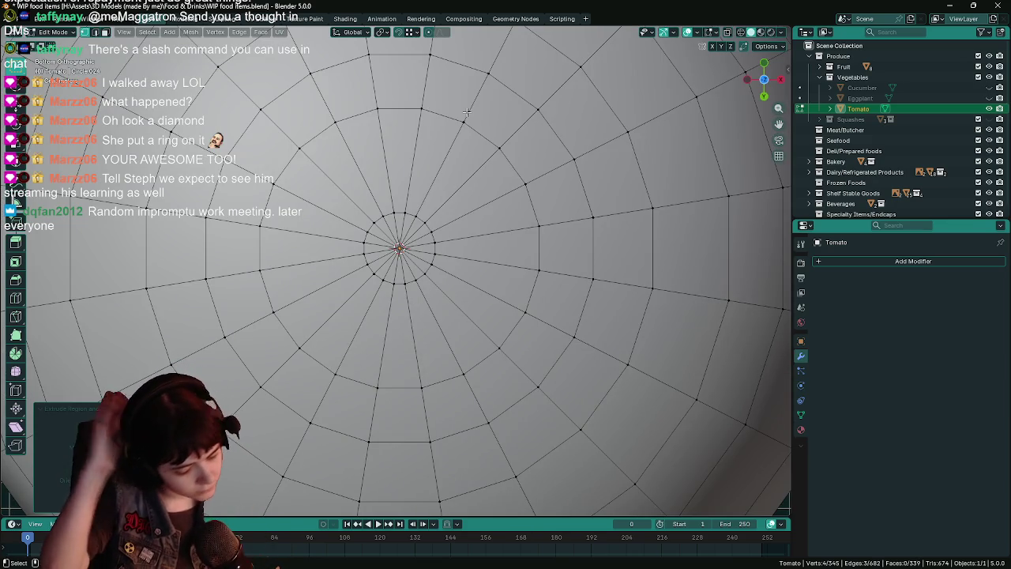
key(KP_7)
key(ctrl+s)
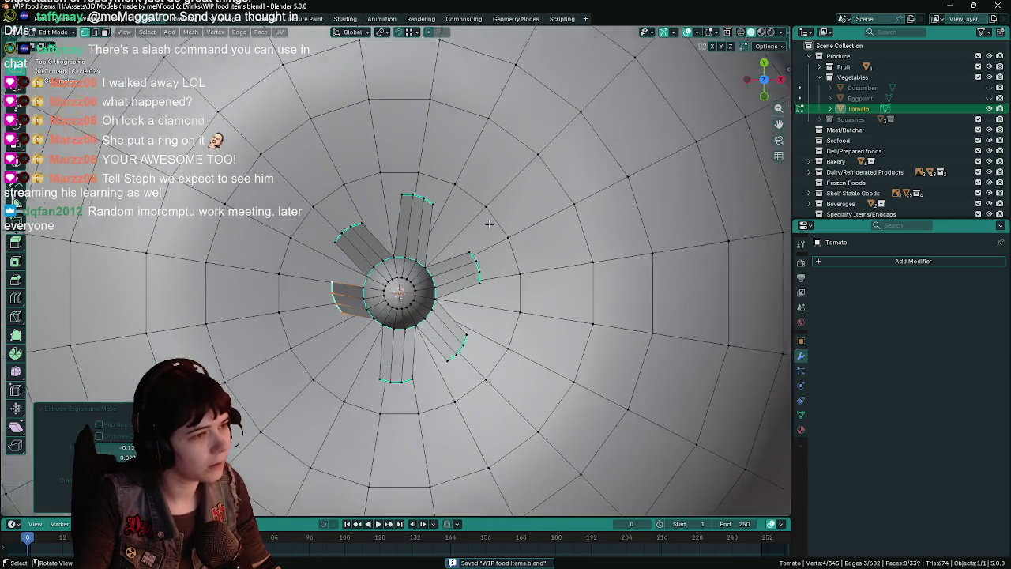
scroll(489, 225, up, 2)
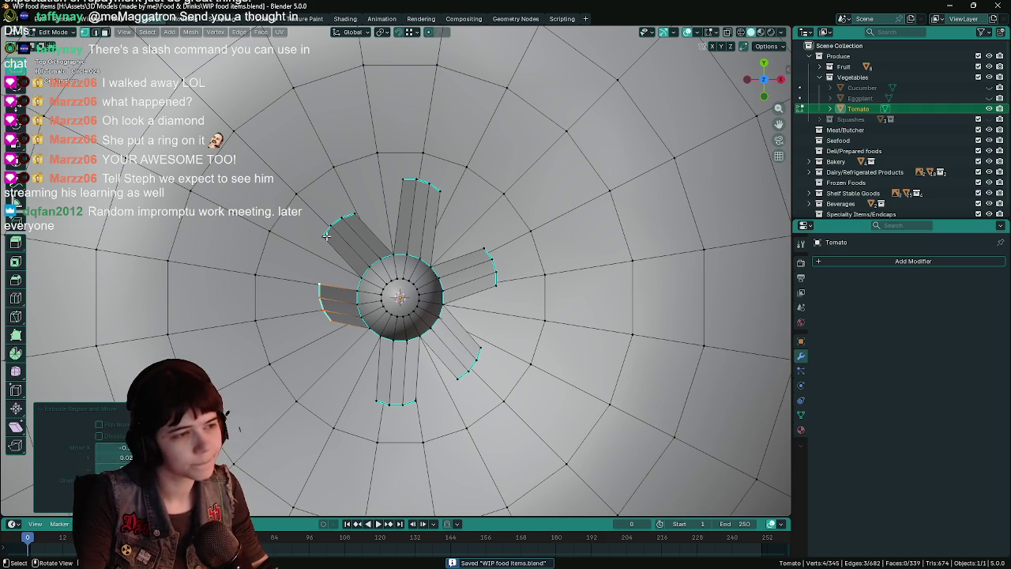
Step: Shift the left spoke slightly outward to a new position
key(ctrl+z)
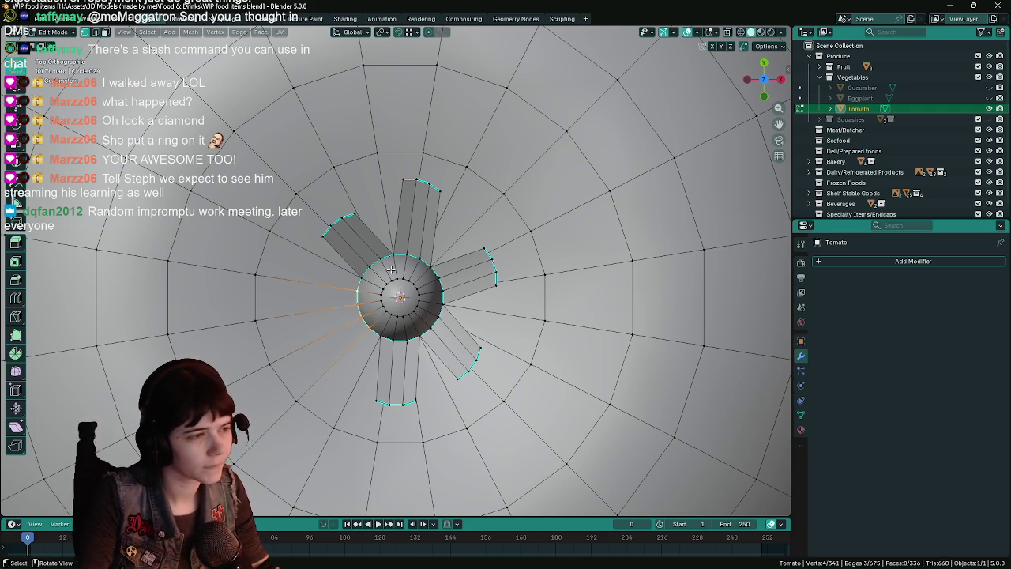
key(ctrl+shift+z)
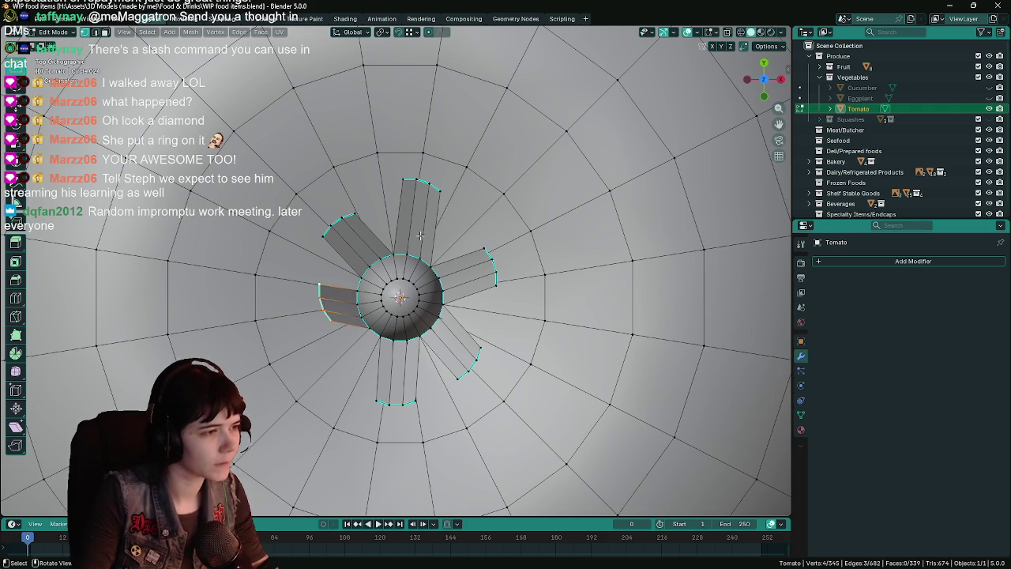
key(g)
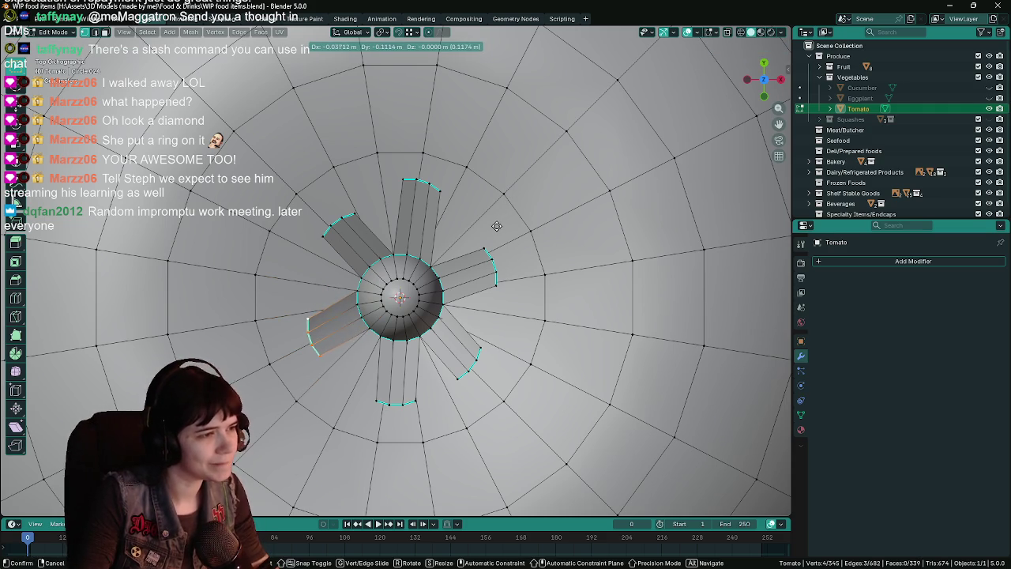
click(495, 220)
Step: Toggle out of and back into Edit Mode in Top view and save the file
mouse_move(519, 294)
middle_down()
mouse_move(506, 255)
mouse_move(537, 275)
mouse_move(444, 279)
middle_up()
key(ctrl+s)
key(Tab)
key(KP_7)
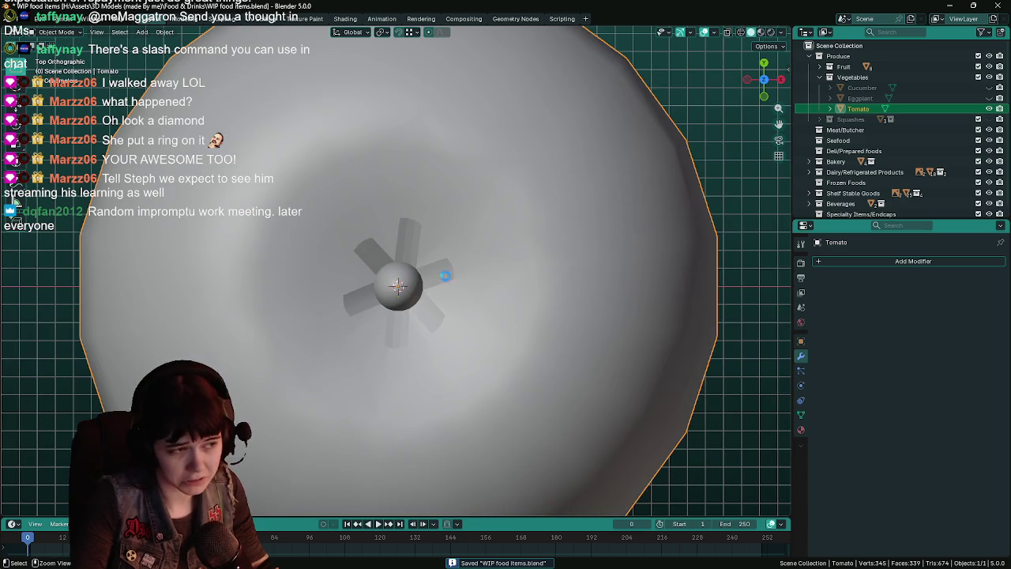
key(Tab)
scroll(446, 275, up, 3)
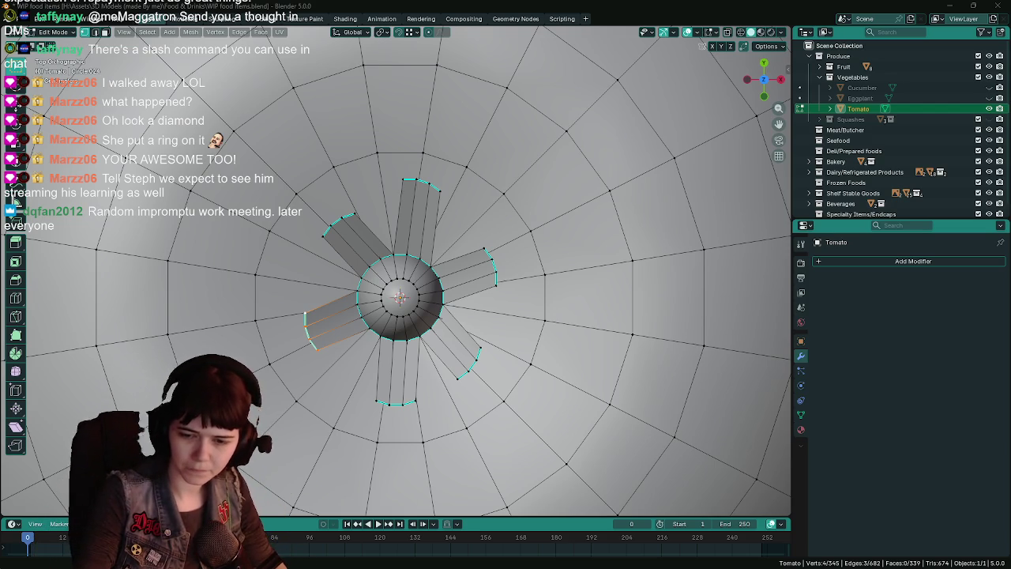
key(ctrl+s)
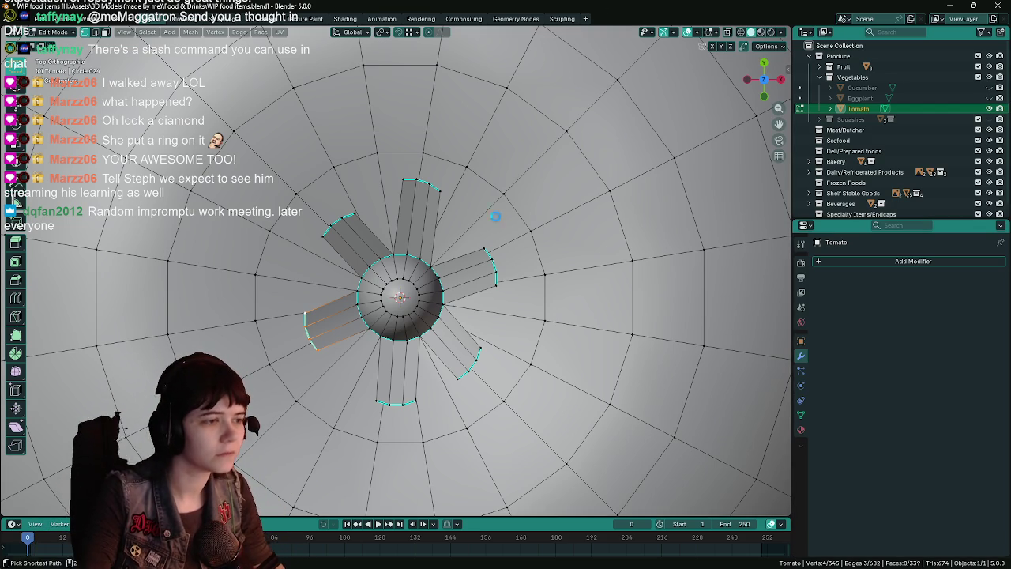
Step: Delete the vertices of the upper-left, top and upper-right spokes
click(327, 234)
key(x)
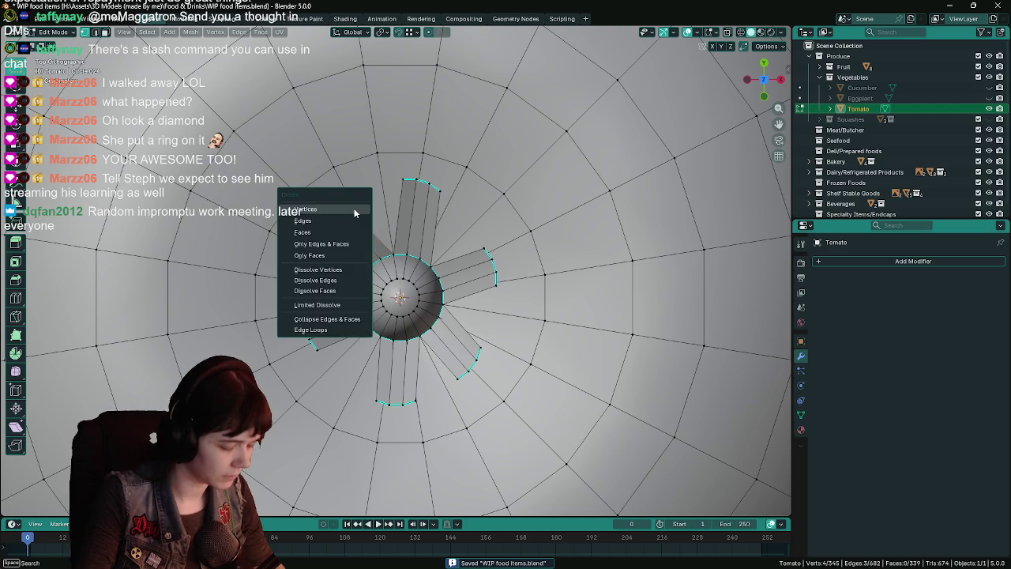
click(349, 205)
click(407, 180)
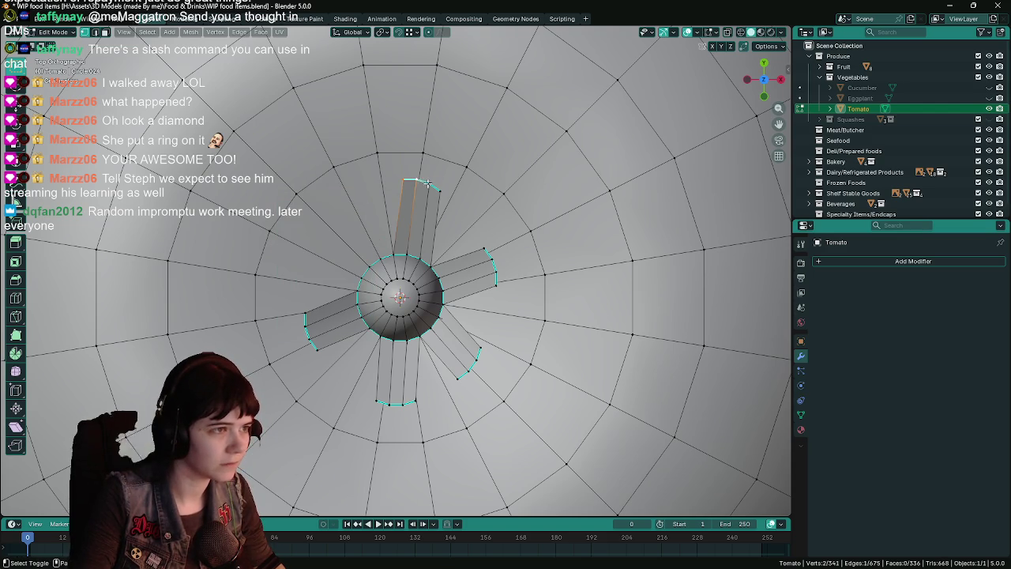
key(x)
click(450, 203)
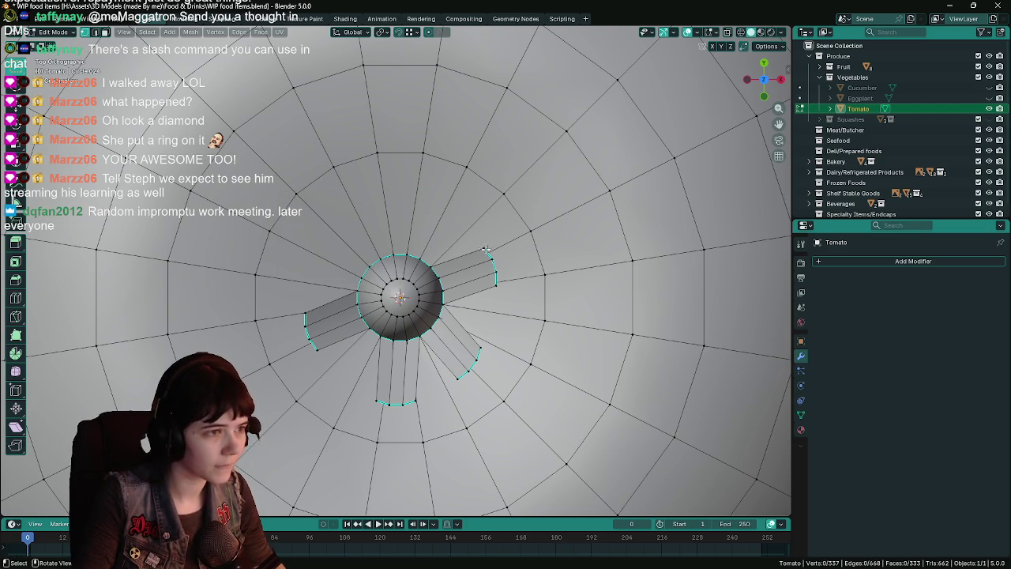
shift+click(488, 251)
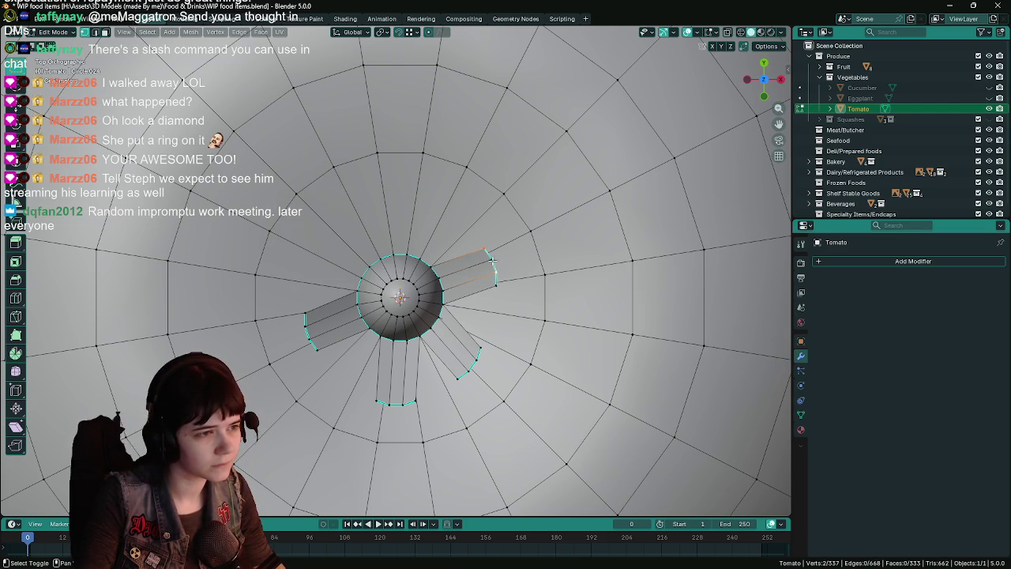
key(x)
click(492, 321)
Step: Delete the lower-right and bottom spokes, then select vertices along the base ring
shift+click(478, 351)
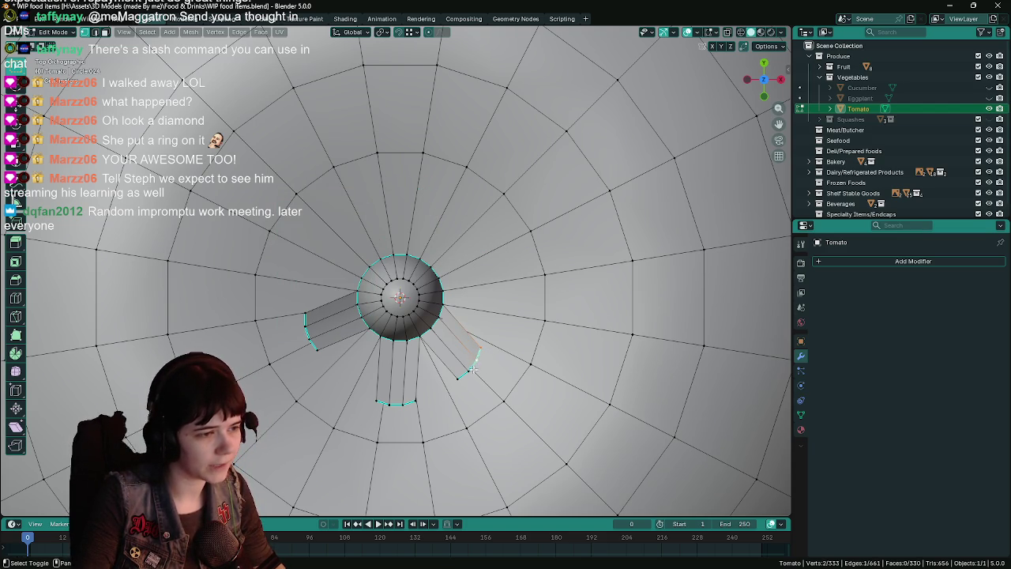
key(x)
click(462, 380)
click(394, 402)
key(x)
click(393, 402)
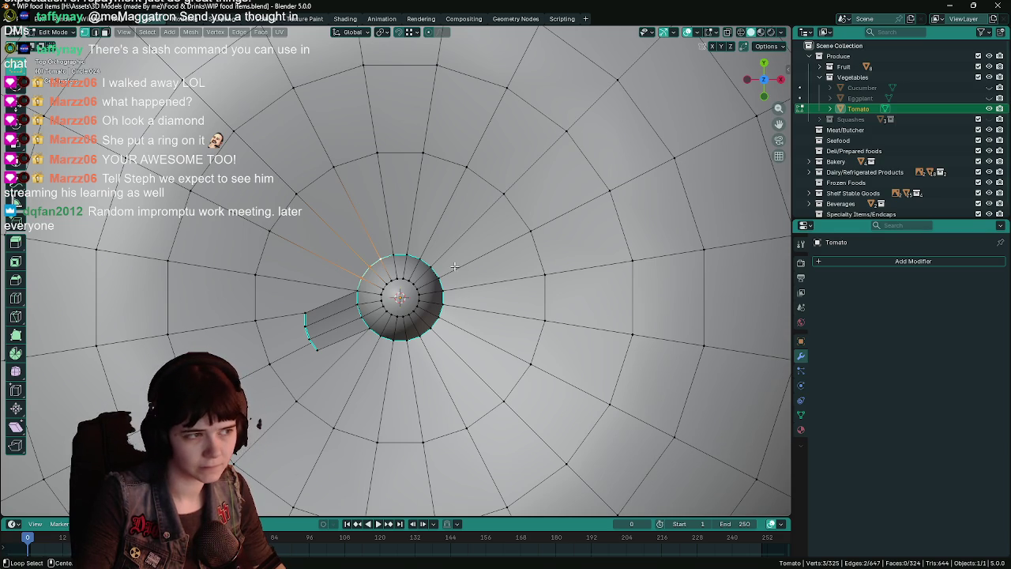
alt+click(398, 254)
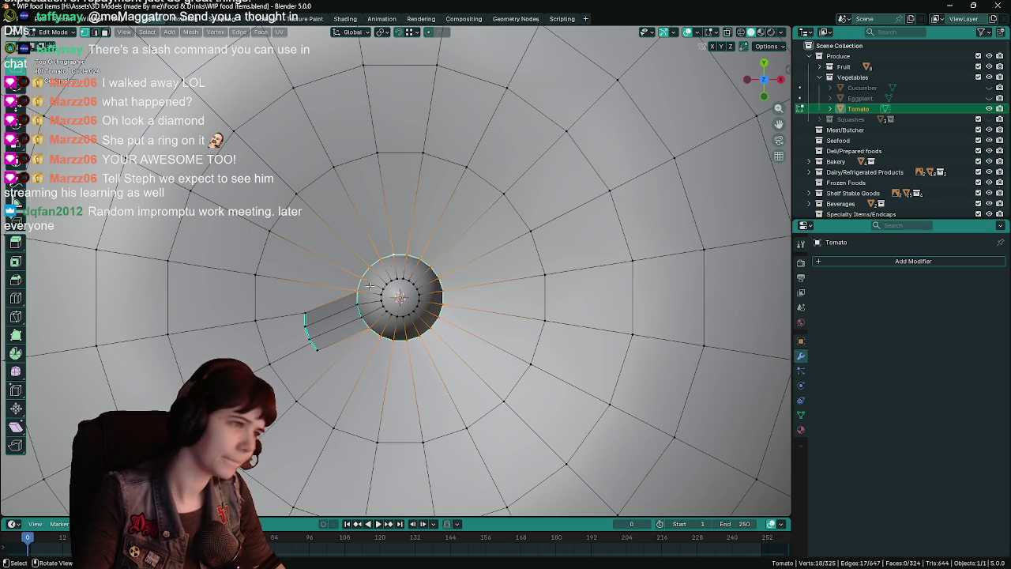
Step: Extrude an upper-left spoke from the stem's base ring, redoing a misplaced first extrusion
shift+click(361, 315)
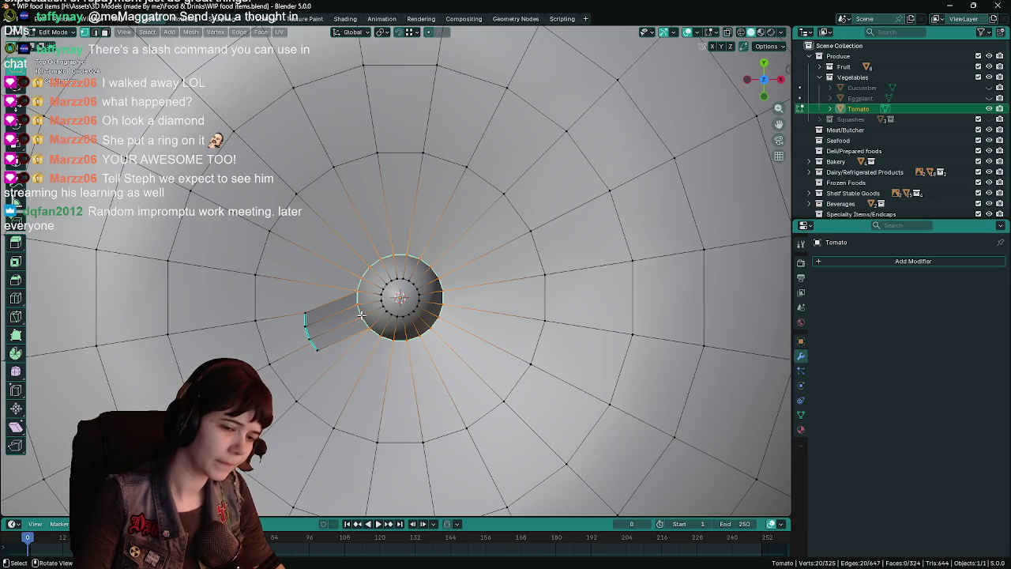
click(356, 290)
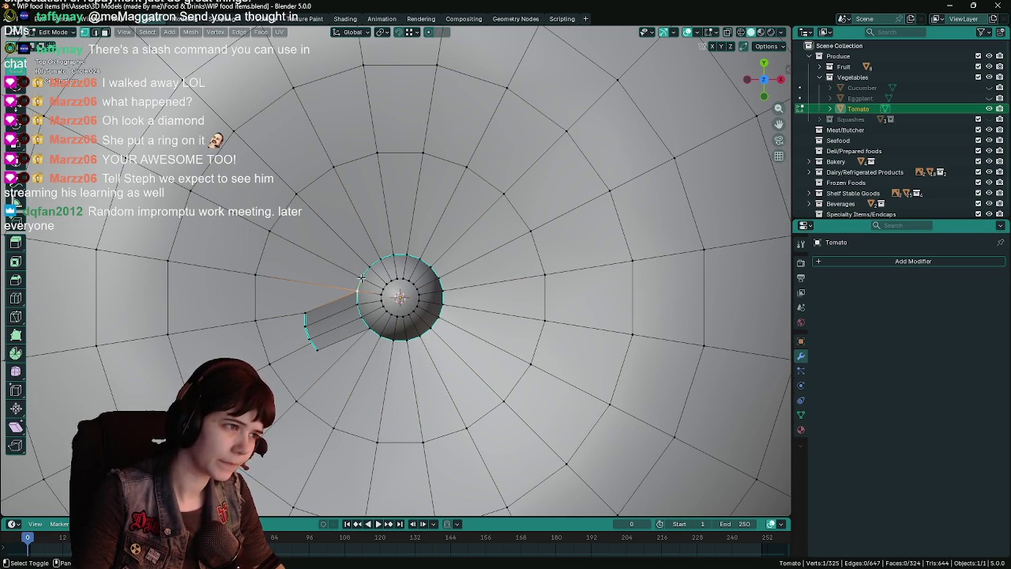
key(e)
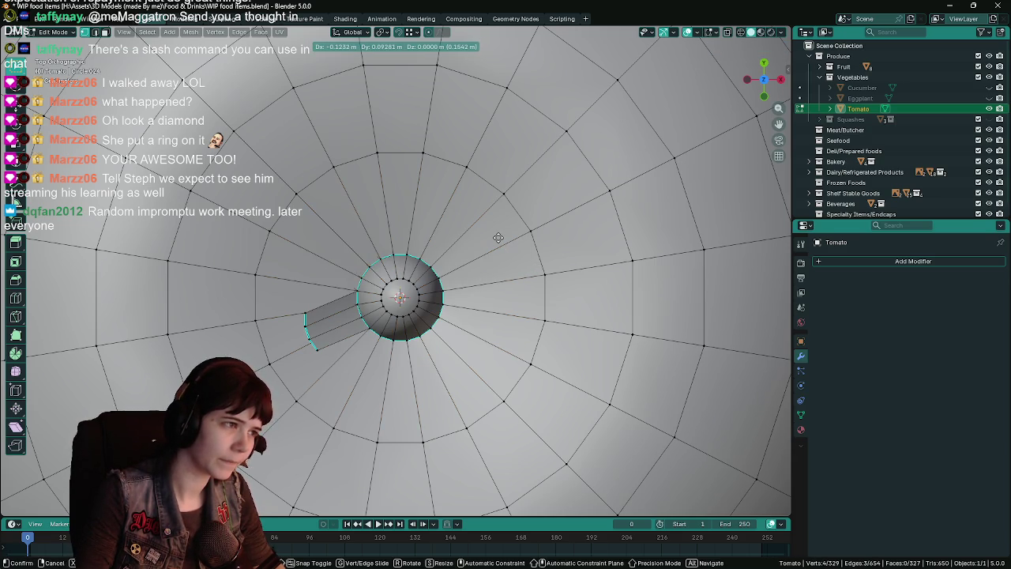
click(489, 244)
mouse_move(488, 237)
middle_down()
mouse_move(484, 174)
mouse_move(494, 173)
middle_up()
key(ctrl+z)
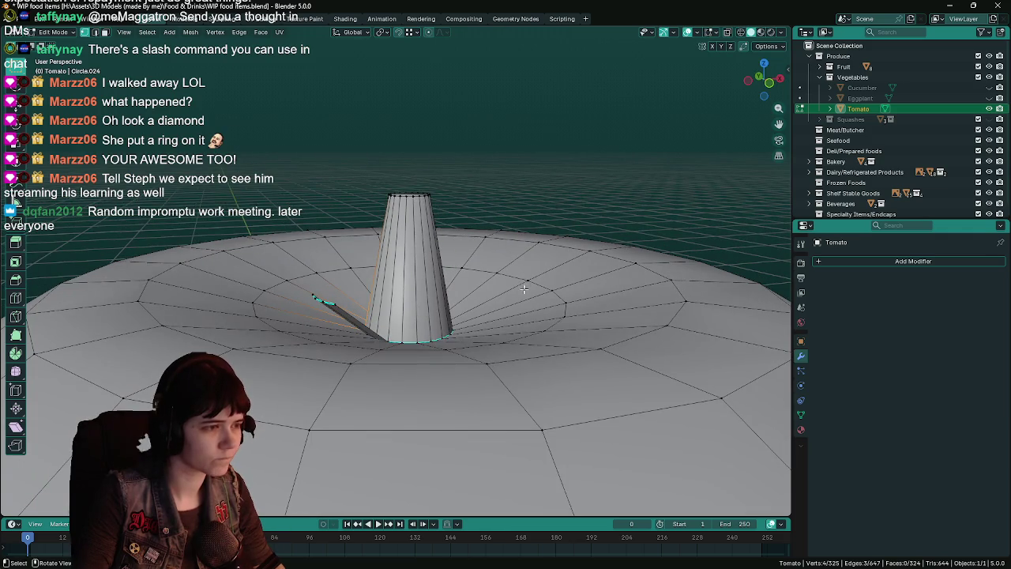
key(e)
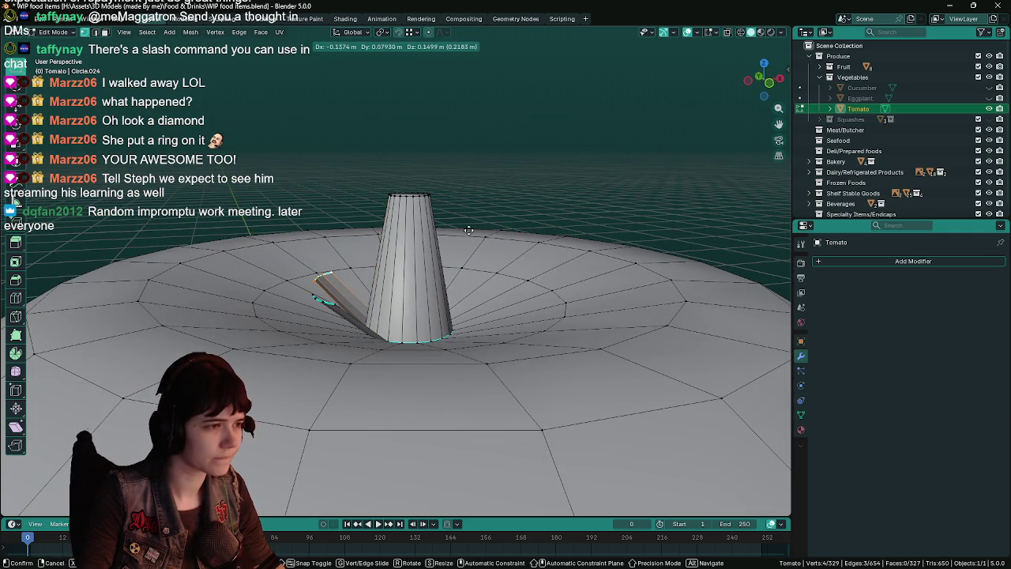
click(469, 230)
key(KP_7)
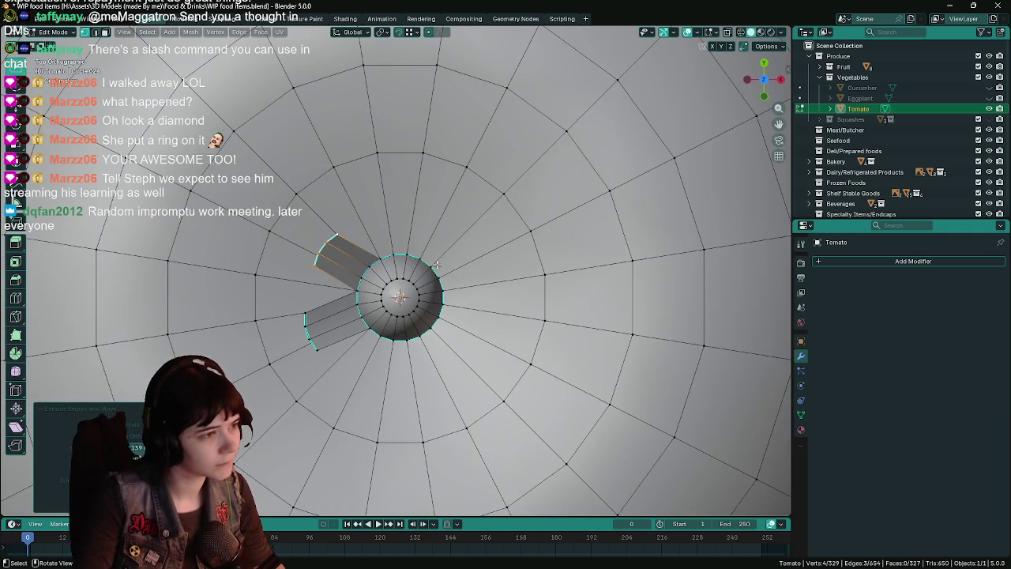
key(g)
click(445, 251)
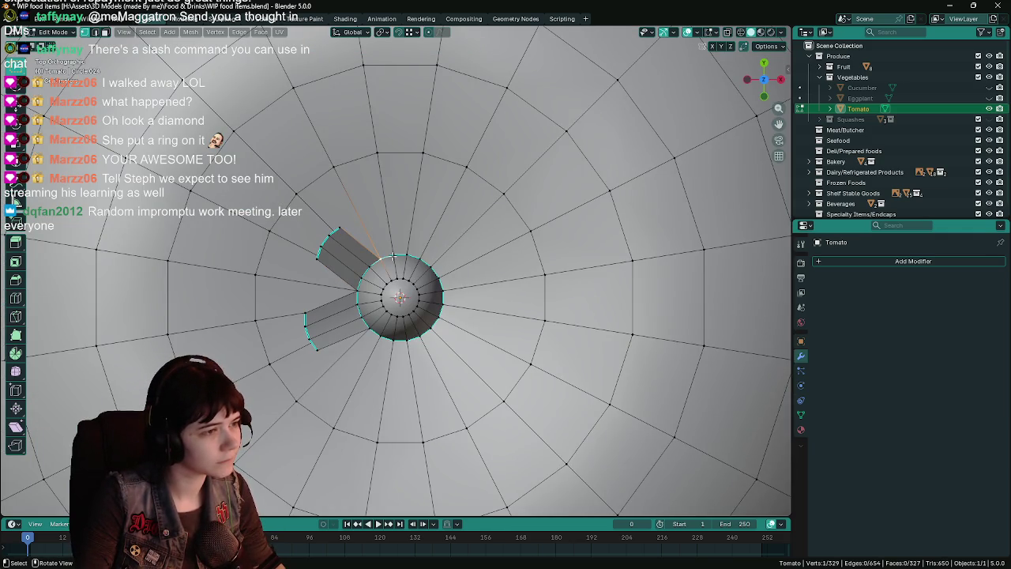
Step: Extrude a top spoke from the base ring and pull it further outward
ctrl+click(423, 259)
middle_drag(423, 258, 550, 212)
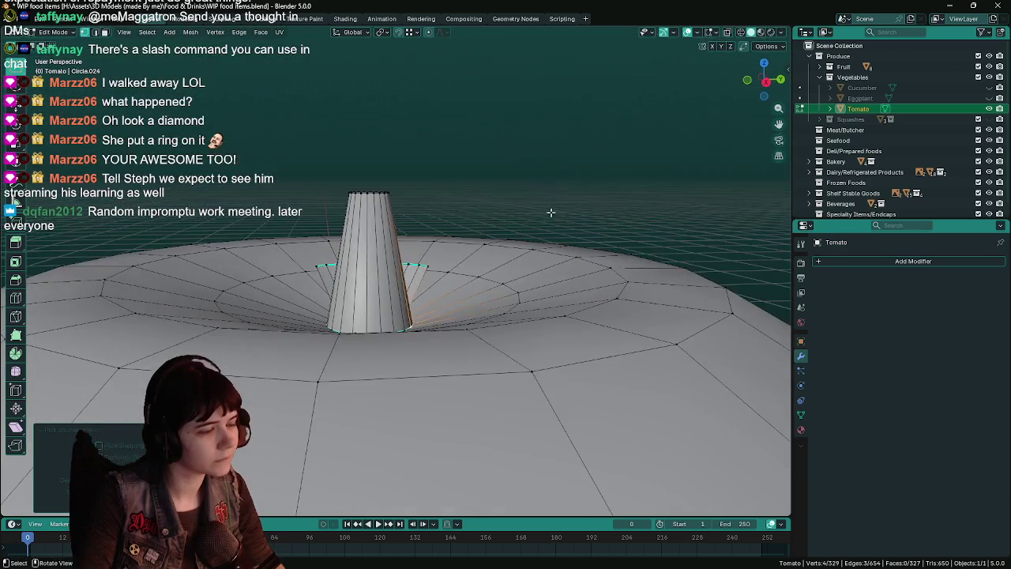
key(e)
click(568, 180)
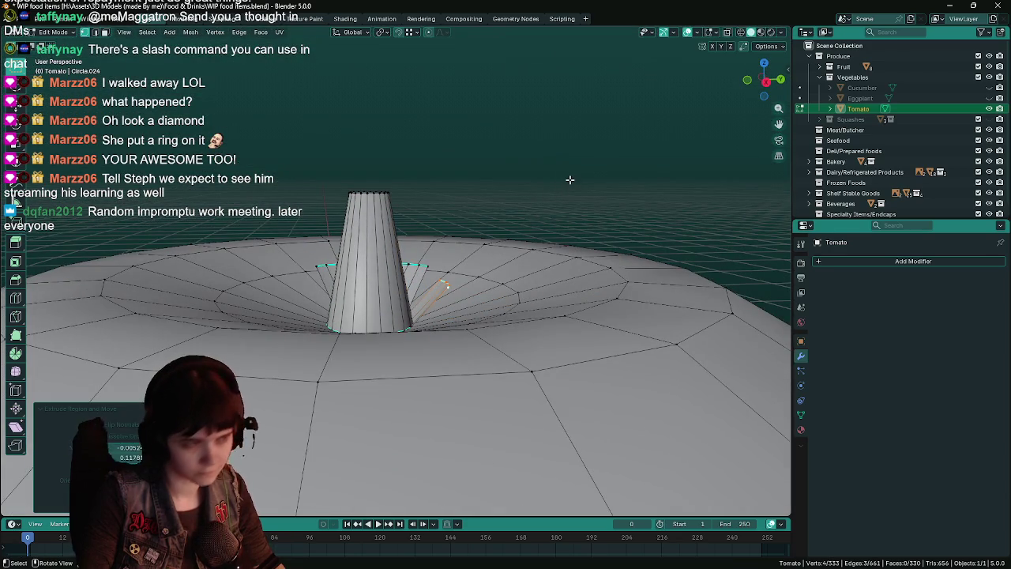
key(KP_5)
key(KP_7)
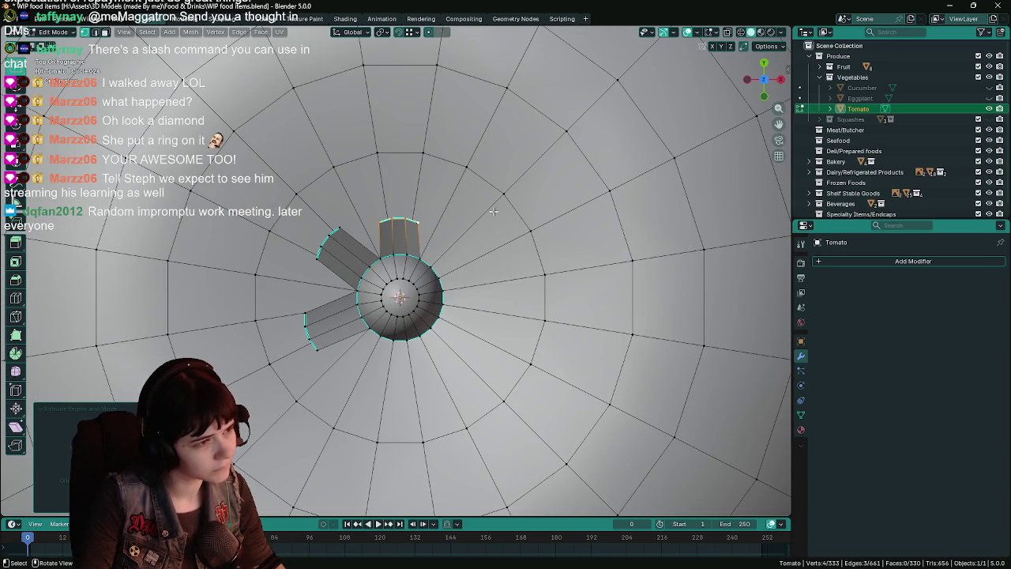
key(g)
click(495, 196)
Step: Save the file, then adjust an upper-right spoke and undo it
click(442, 284)
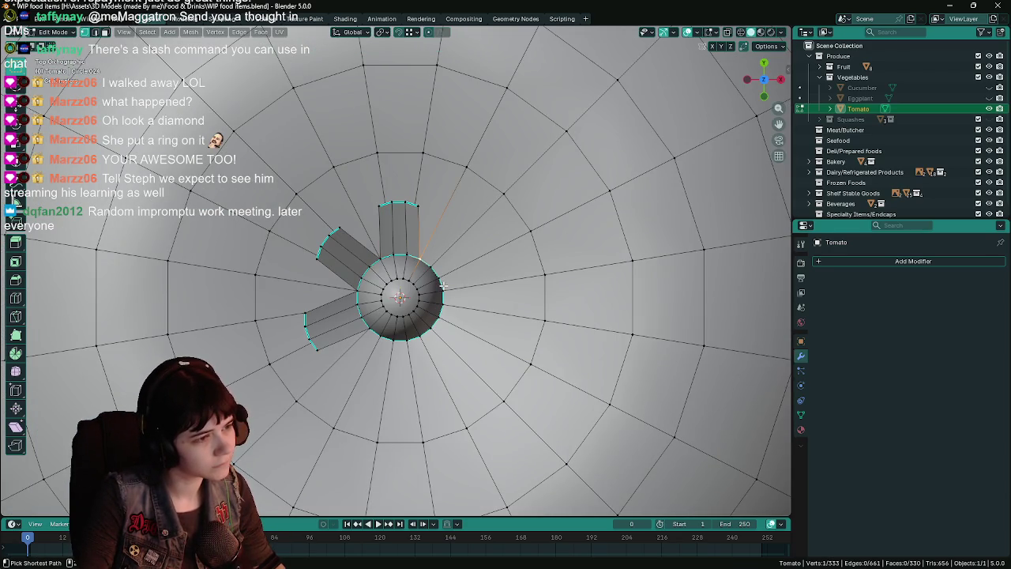
middle_drag(444, 289, 526, 207)
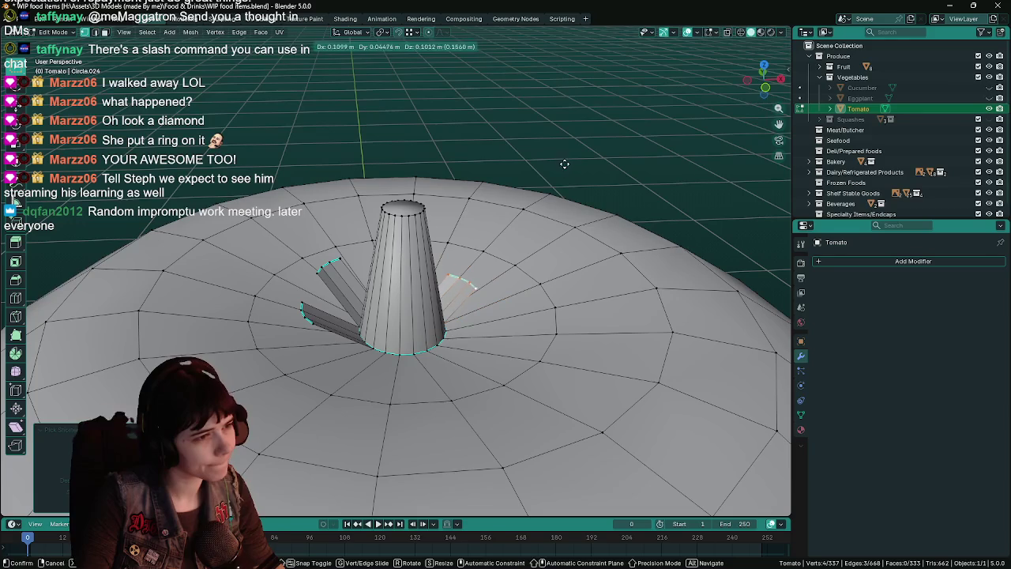
key(KP_7)
key(ctrl+s)
key(g)
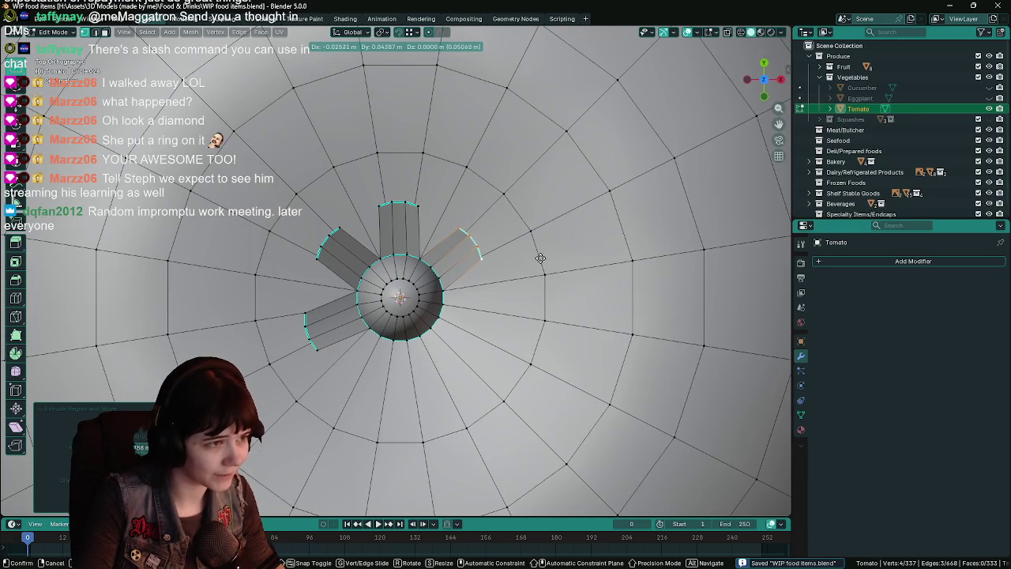
click(543, 256)
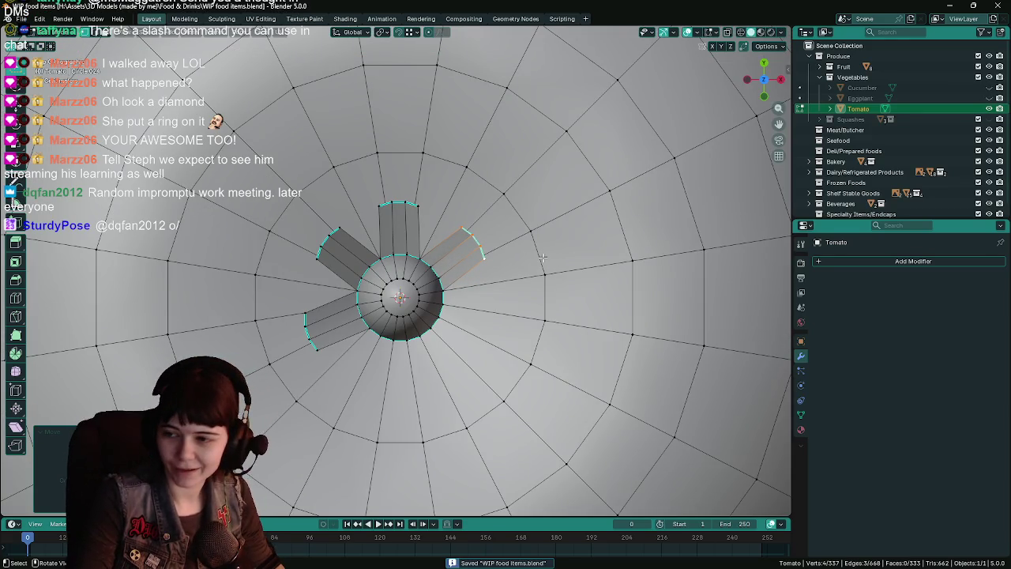
ctrl+click(447, 355)
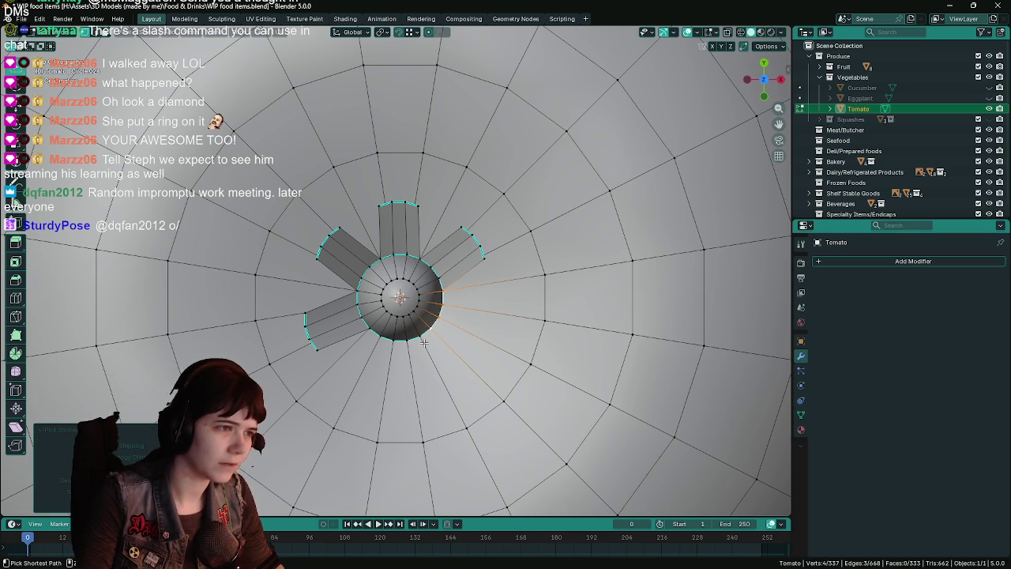
key(ctrl+z)
key(ctrl+z)
key(ctrl+z)
key(ctrl+z)
key(ctrl+z)
key(ctrl+z)
key(ctrl+z)
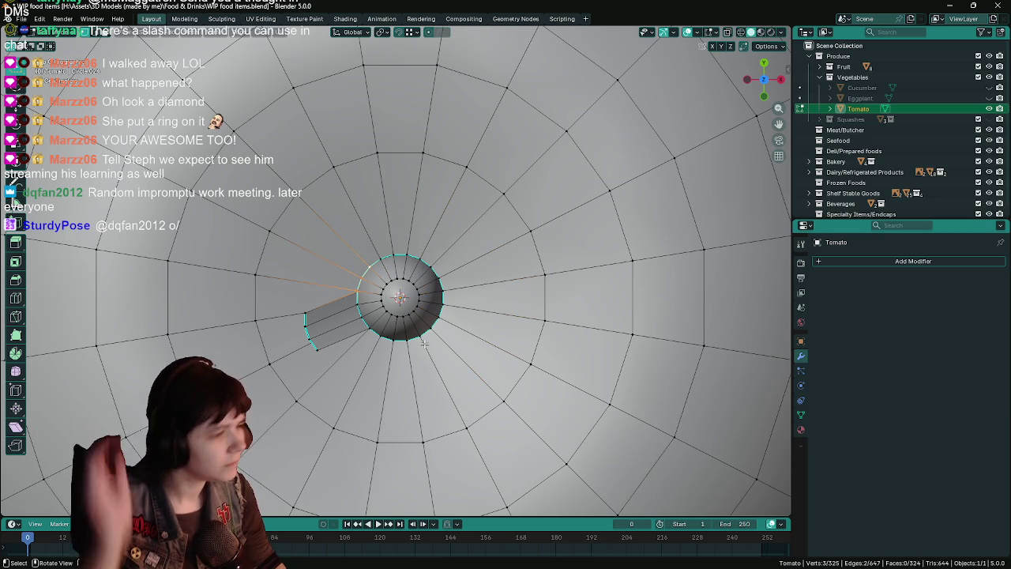
Step: Delete the downward prong and the leftover prong left of the cap, leaving a bare stem base
key(ctrl+z)
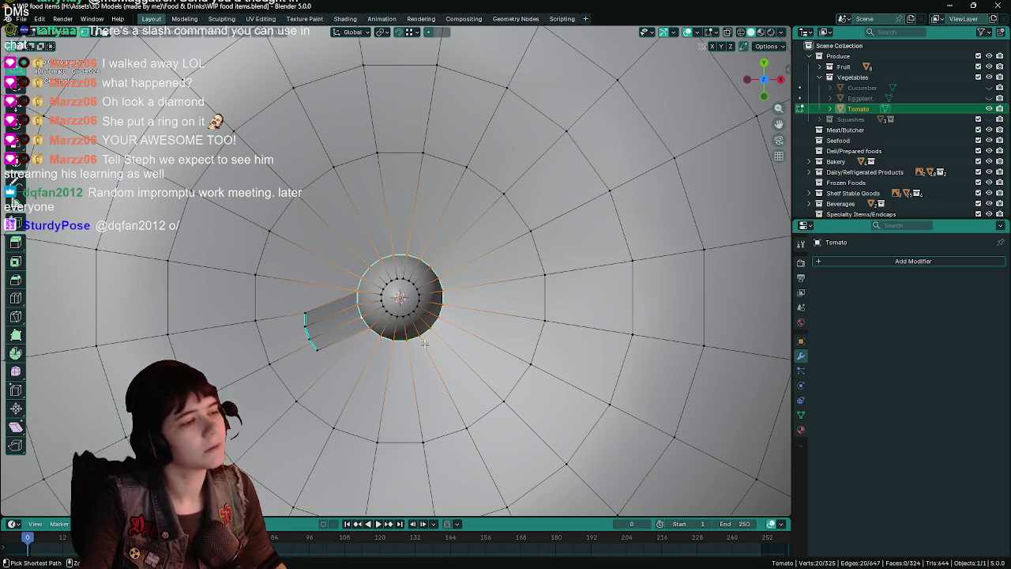
key(ctrl+z)
key(ctrl+shift+z)
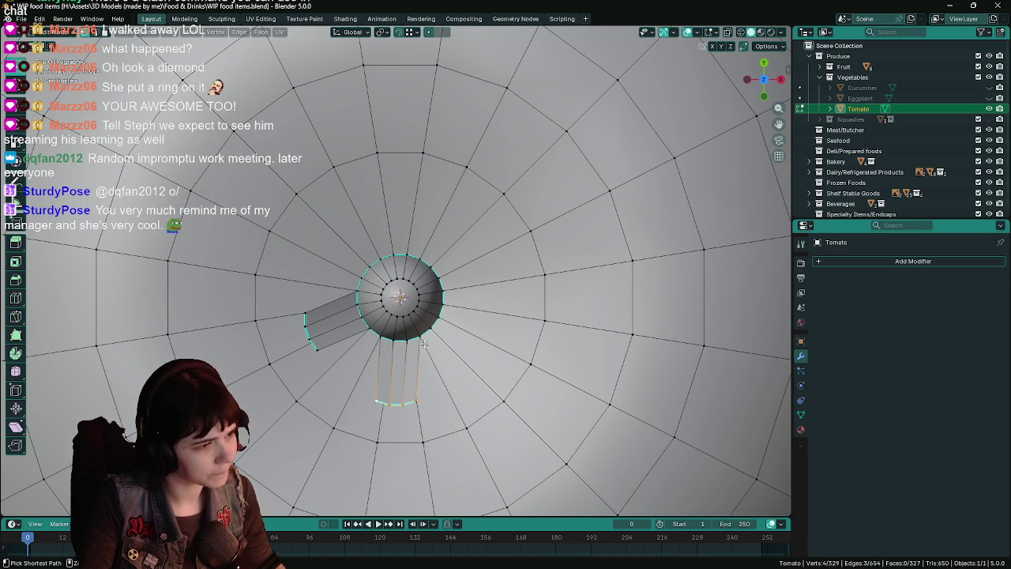
key(x)
click(380, 360)
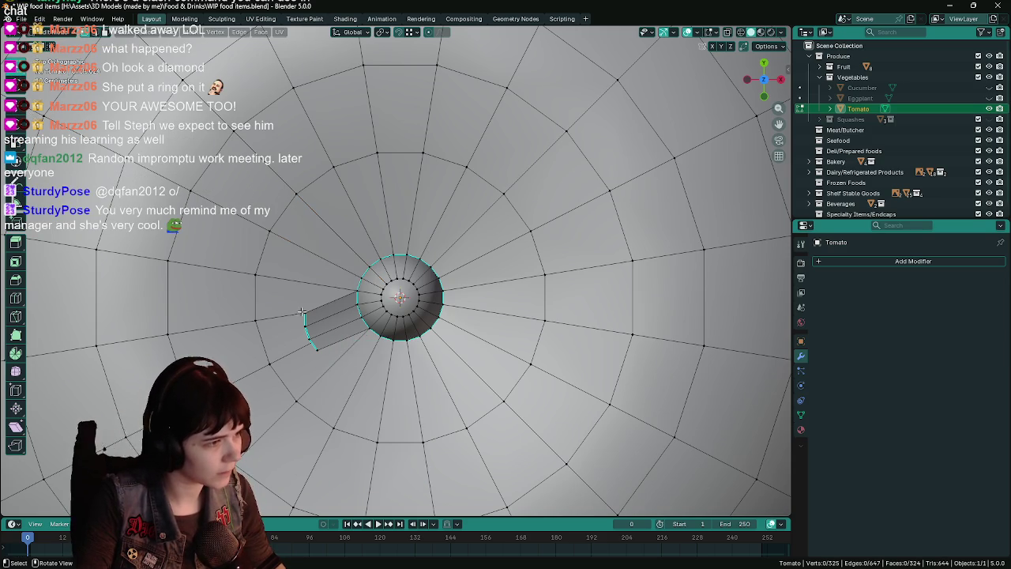
key(x)
click(318, 344)
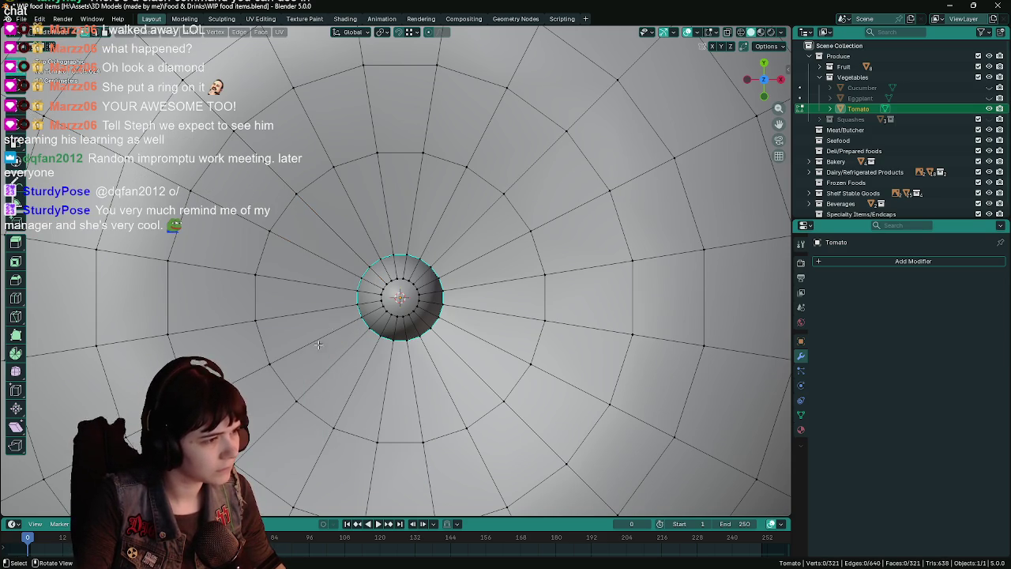
click(381, 258)
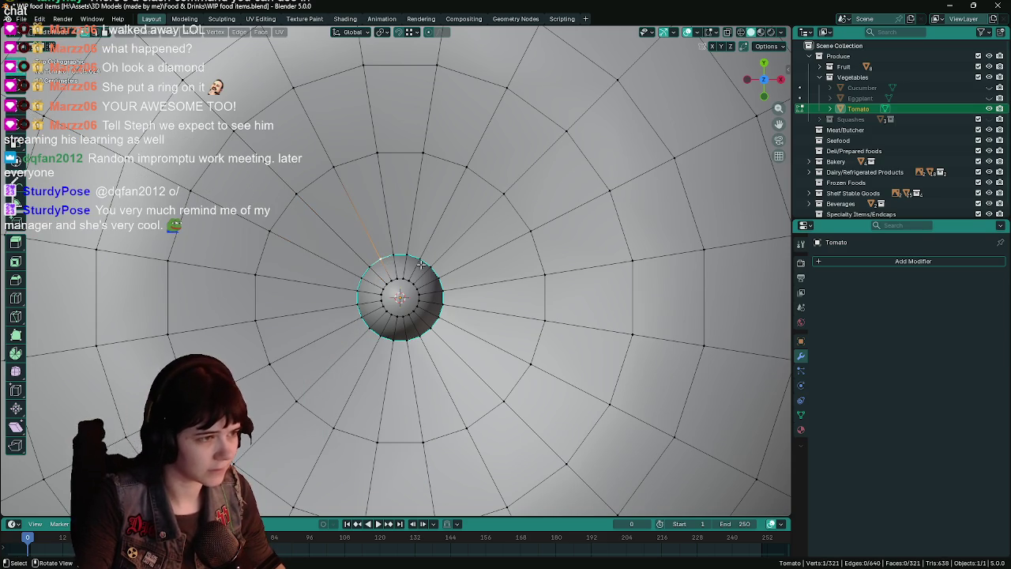
Step: Extrude the first two flat prongs from runs of base-ring edges
ctrl+click(433, 267)
middle_drag(554, 298, 522, 166)
key(e)
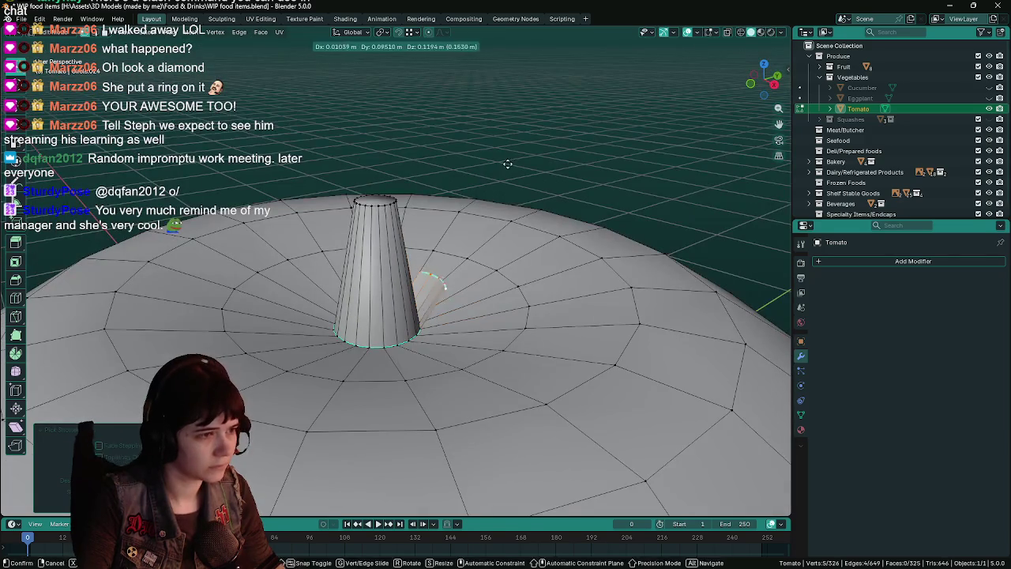
click(522, 160)
key(KP_7)
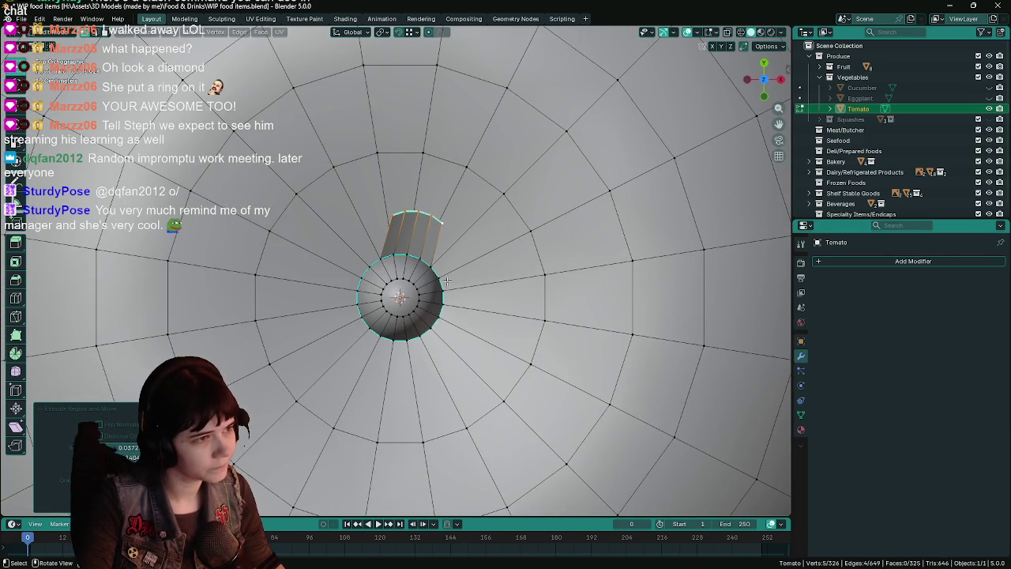
click(431, 270)
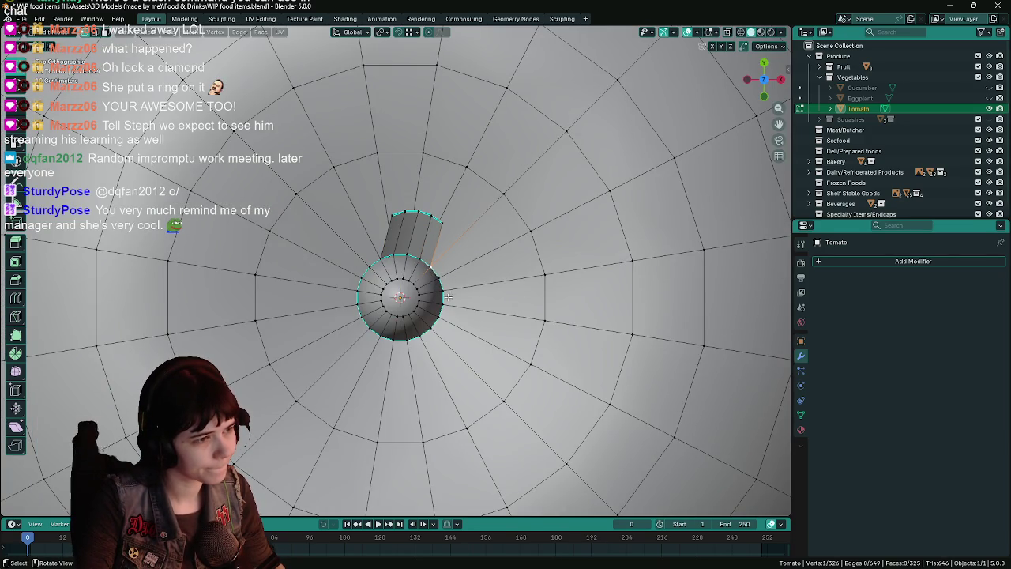
ctrl+click(442, 318)
middle_drag(442, 317, 545, 176)
key(e)
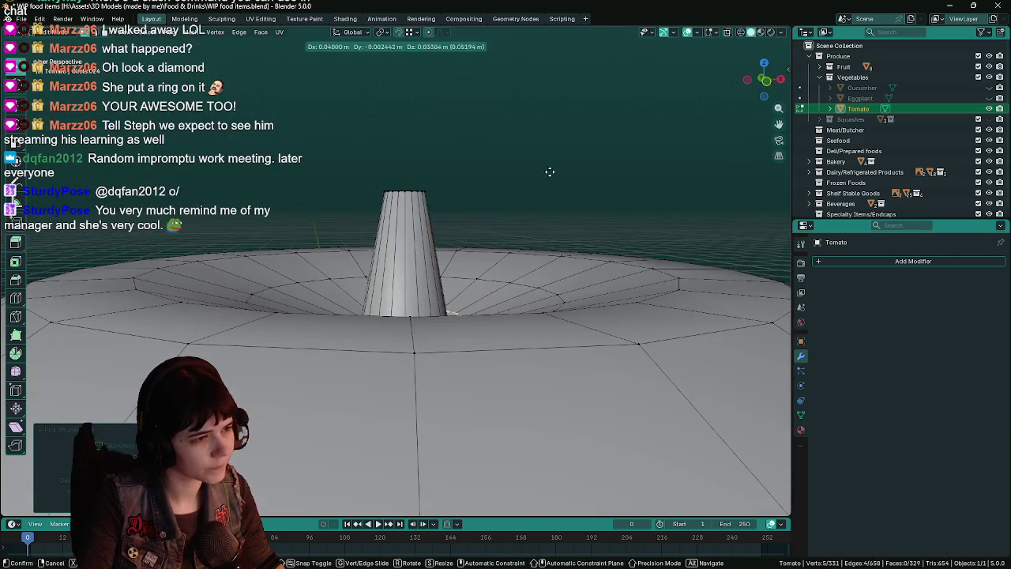
key(KP_7)
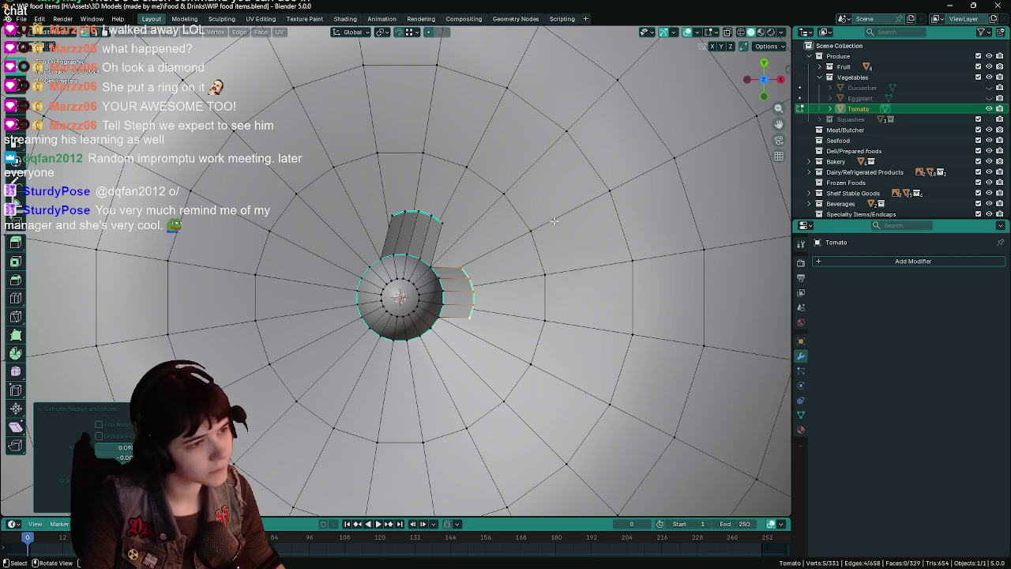
click(571, 216)
Step: Reposition the first prong's tip, then extrude and place a third prong below the cap
click(395, 214)
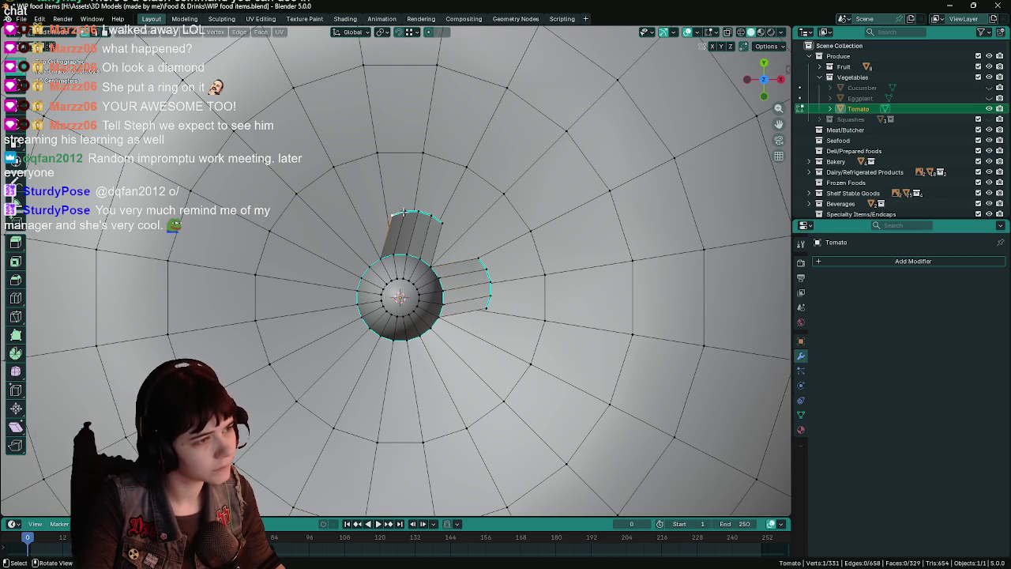
ctrl+click(444, 220)
key(g)
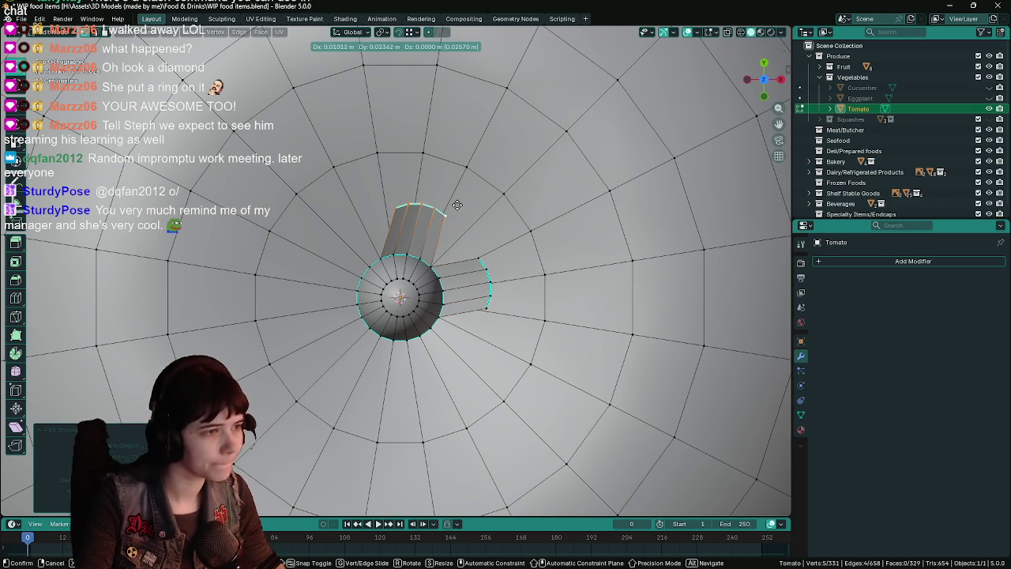
click(449, 216)
click(439, 314)
ctrl+click(485, 316)
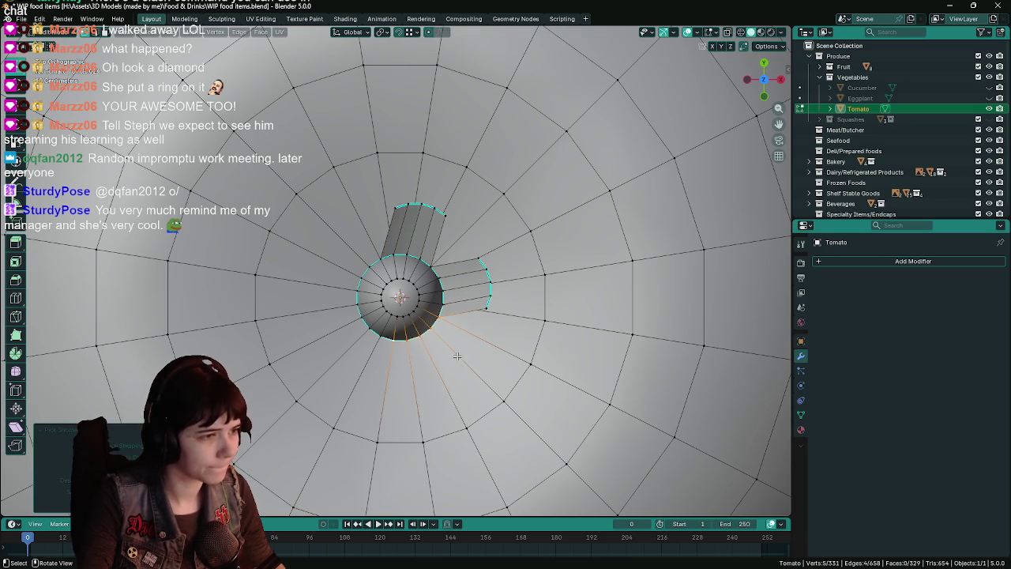
middle_drag(502, 320, 584, 198)
key(e)
click(593, 194)
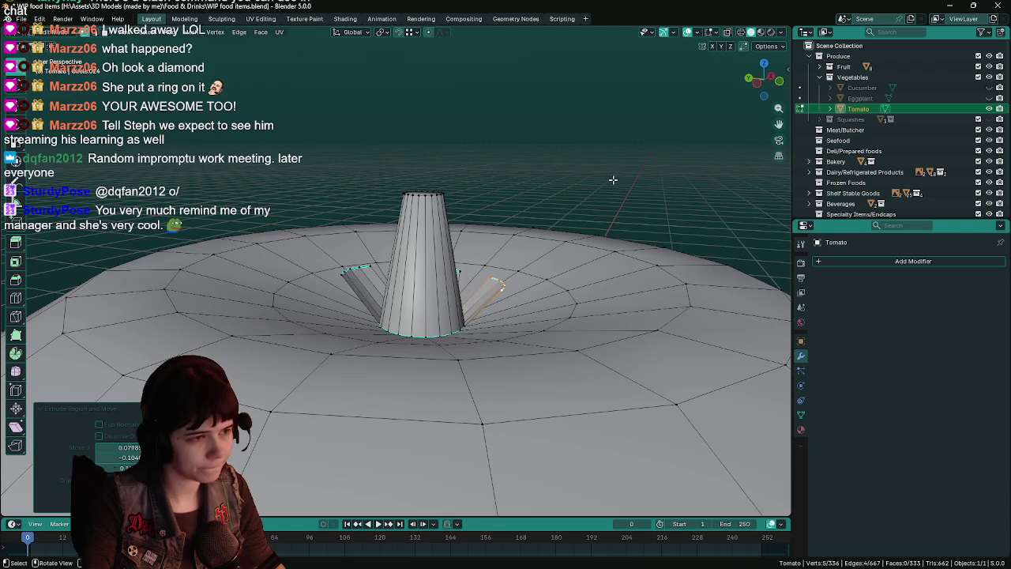
key(KP_7)
key(g)
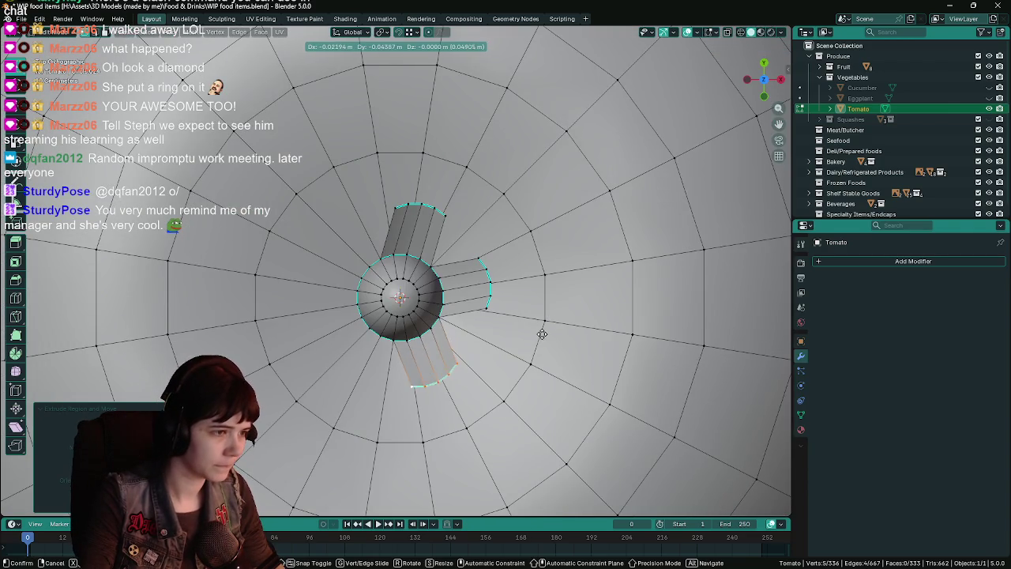
click(543, 335)
Step: Extrude a fourth prong from the lower-left ring edges and position it
click(392, 340)
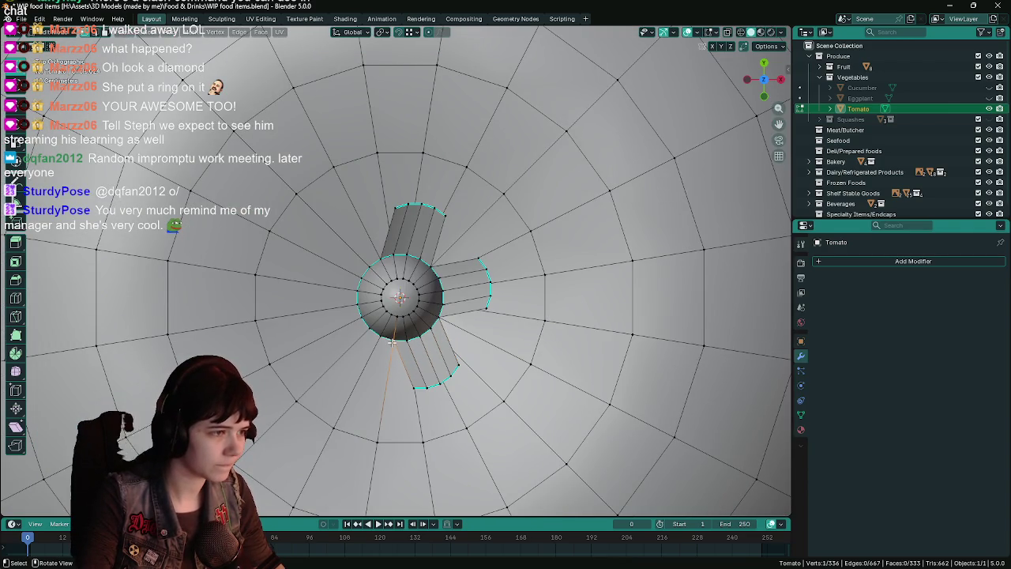
ctrl+click(360, 321)
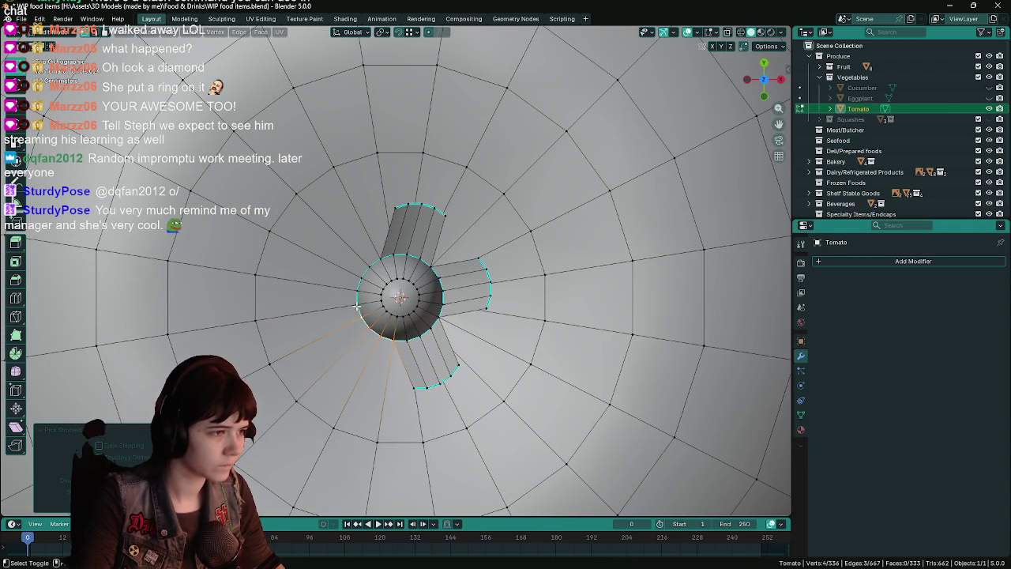
ctrl+click(357, 305)
mouse_move(357, 306)
middle_down()
mouse_move(397, 208)
mouse_move(362, 166)
middle_up()
key(g)
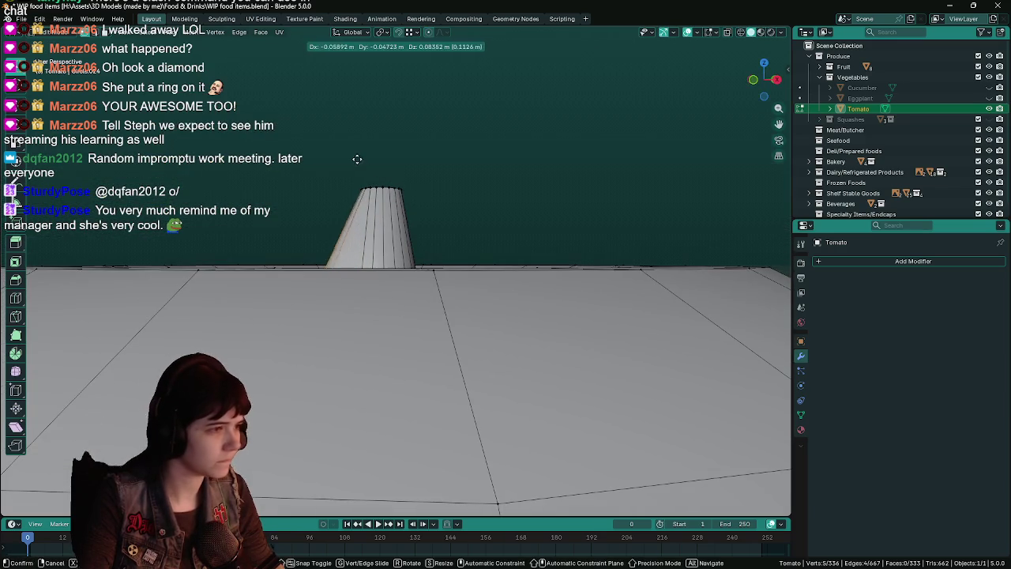
right_click(340, 146)
key(e)
click(323, 119)
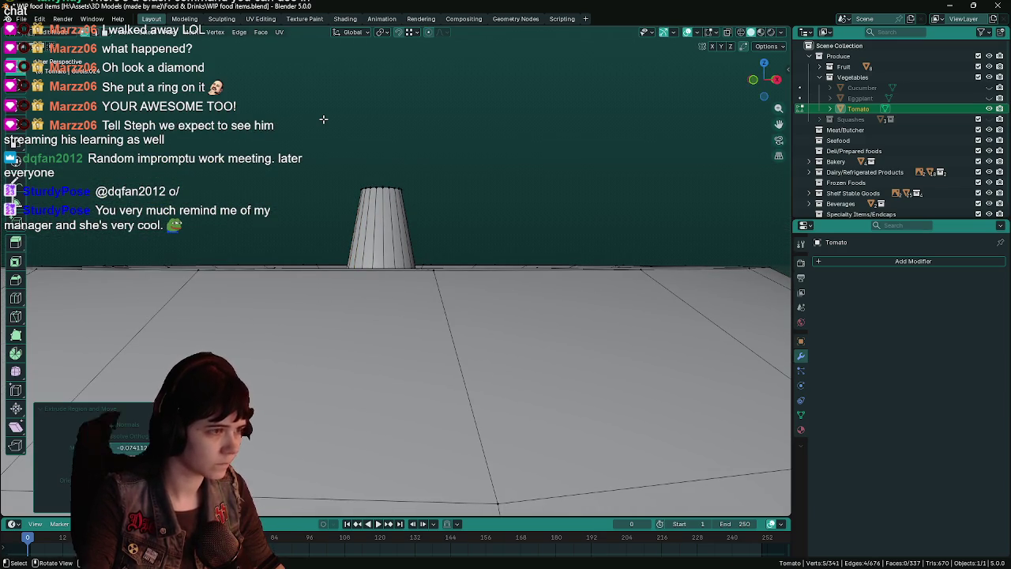
key(KP_7)
key(g)
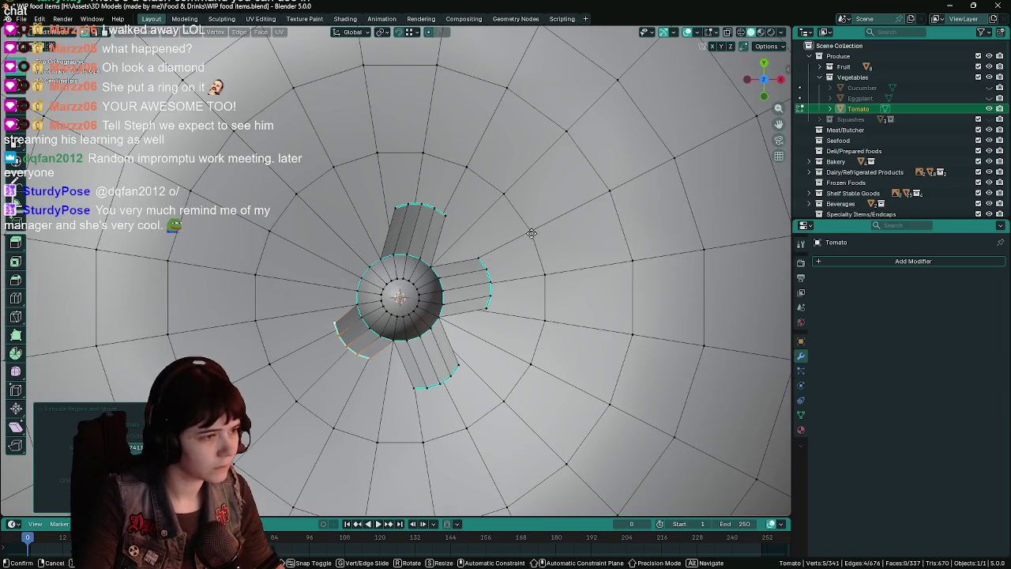
click(524, 249)
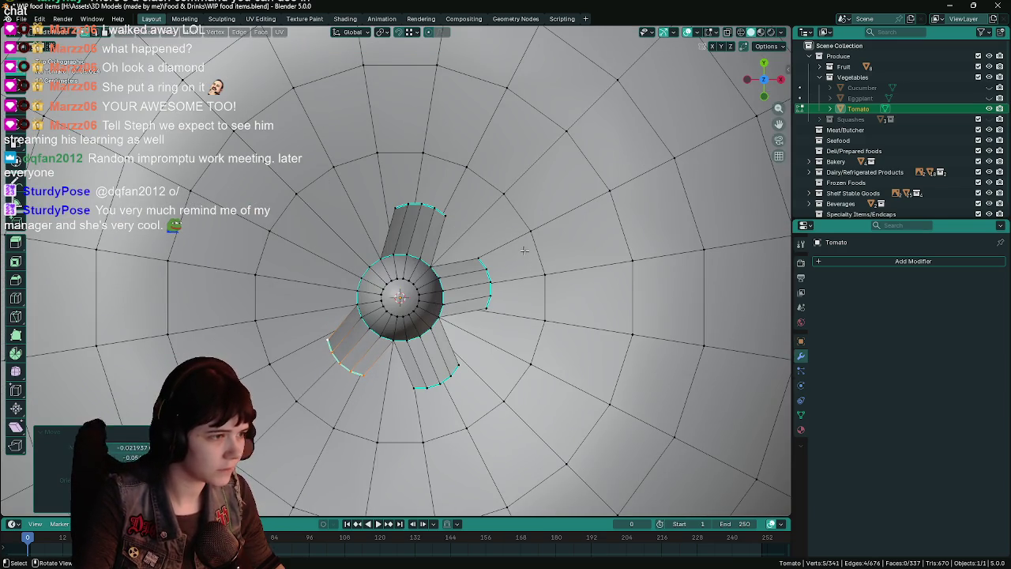
Step: Extrude and position a fifth prong on the upper left, then save WIP food items.blend
click(360, 297)
ctrl+click(380, 257)
middle_drag(380, 256, 474, 243)
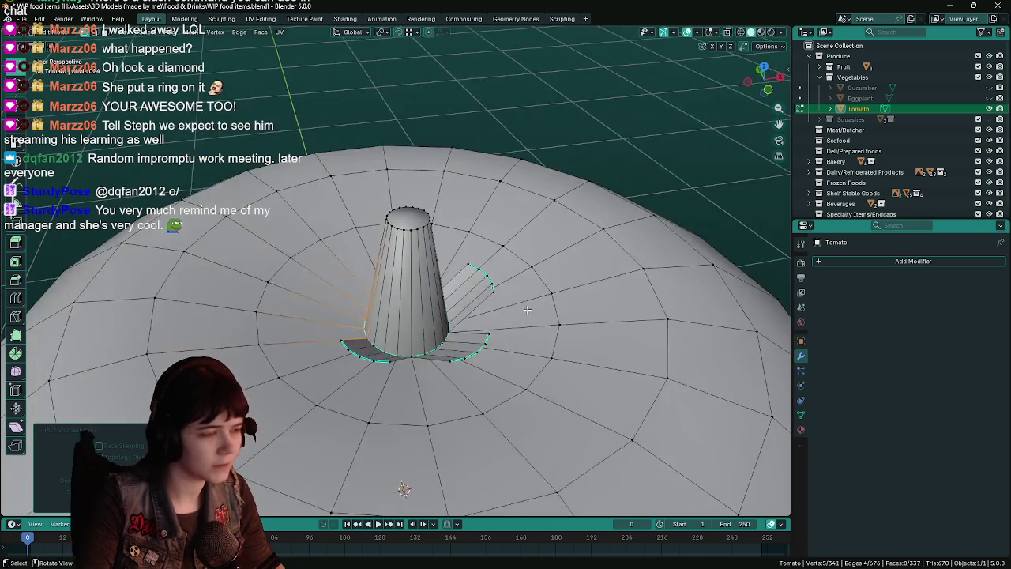
key(e)
click(481, 252)
key(KP_7)
key(g)
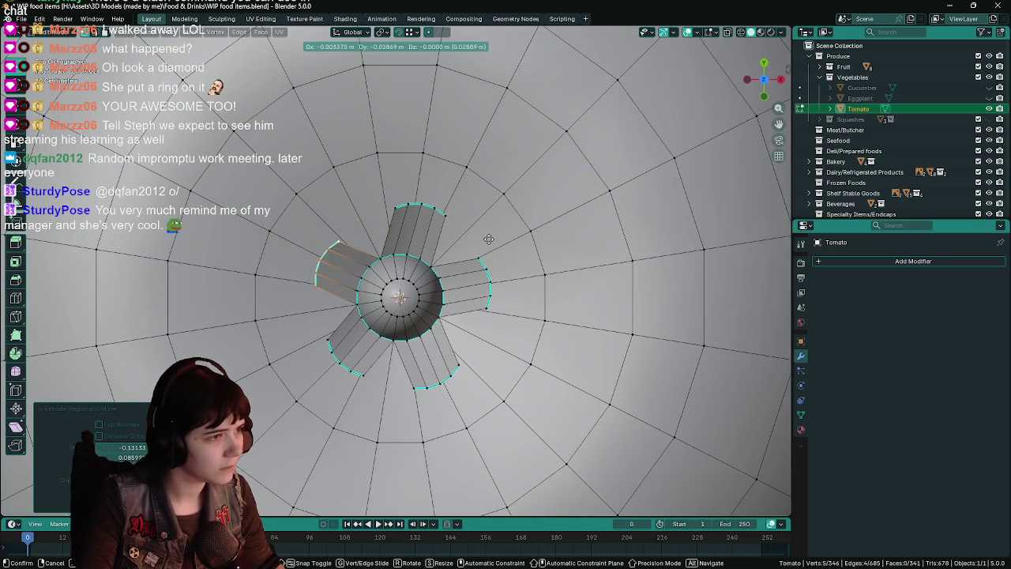
click(492, 234)
key(ctrl+s)
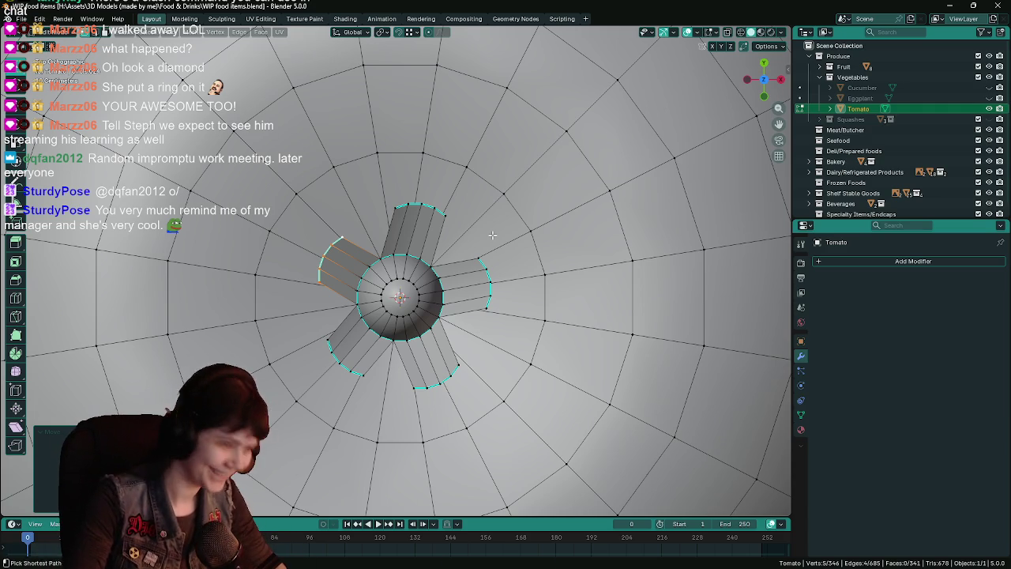
Step: Save and preview the stem with its five sepal arms in Object Mode
key(ctrl+s)
mouse_move(475, 266)
middle_down()
mouse_move(516, 253)
mouse_move(474, 251)
middle_up()
middle_drag(393, 225, 403, 237)
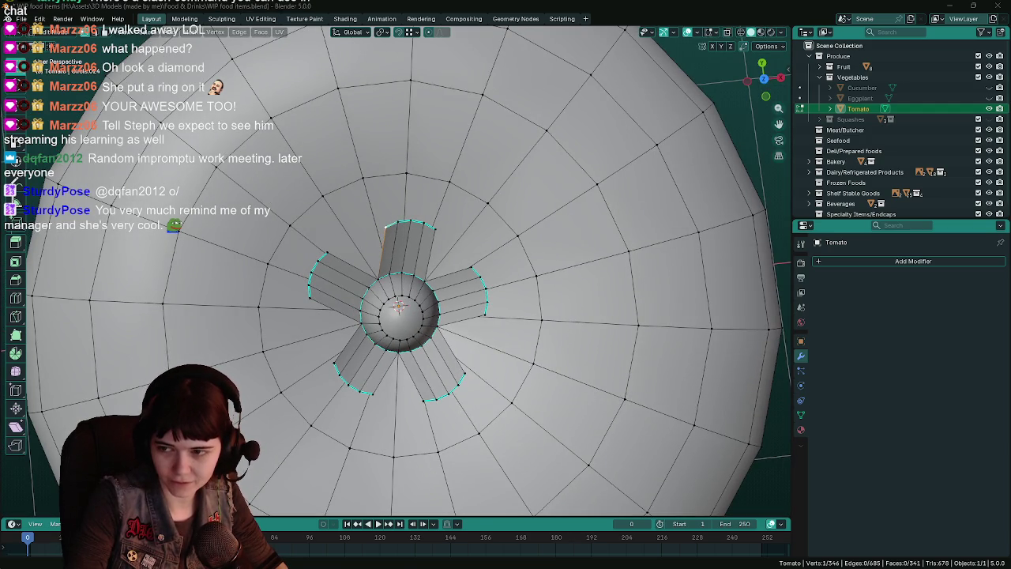
mouse_move(513, 331)
middle_down()
mouse_move(517, 173)
mouse_move(474, 243)
mouse_move(487, 228)
middle_up()
click(394, 284)
key(ctrl+s)
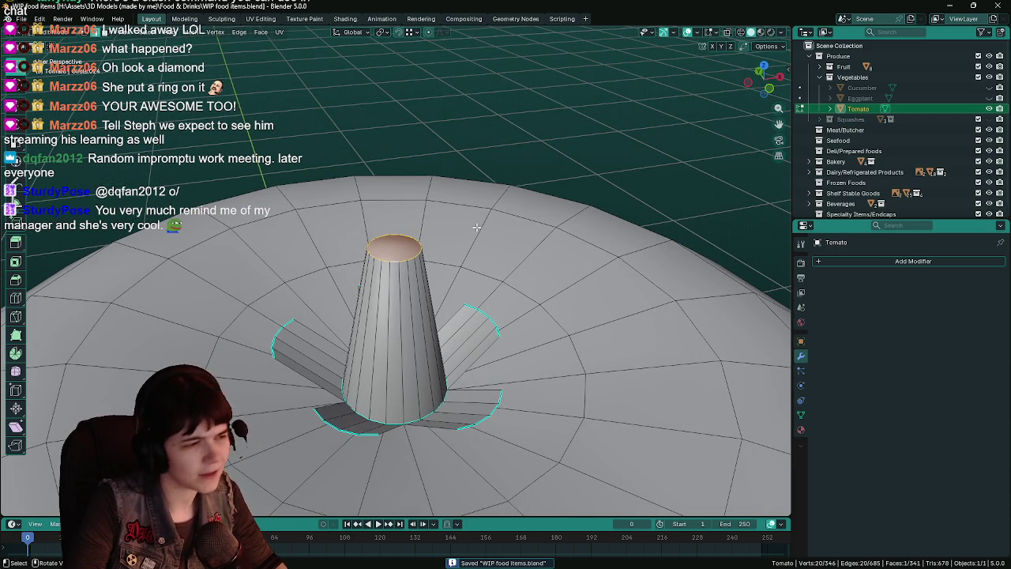
right_click(476, 227)
key(Tab)
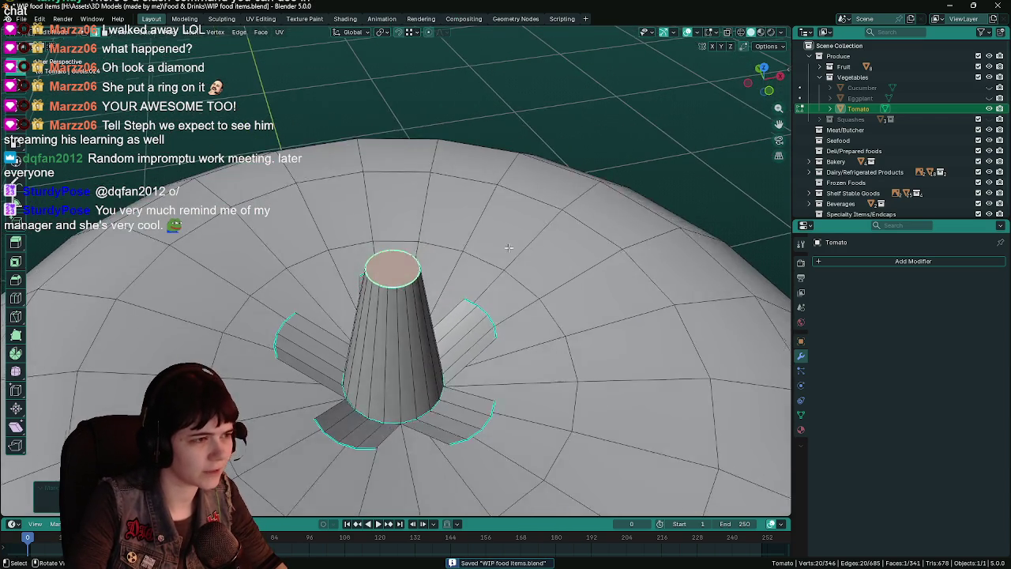
mouse_move(524, 278)
middle_down()
mouse_move(529, 235)
mouse_move(537, 294)
mouse_move(536, 225)
middle_up()
key(ctrl+s)
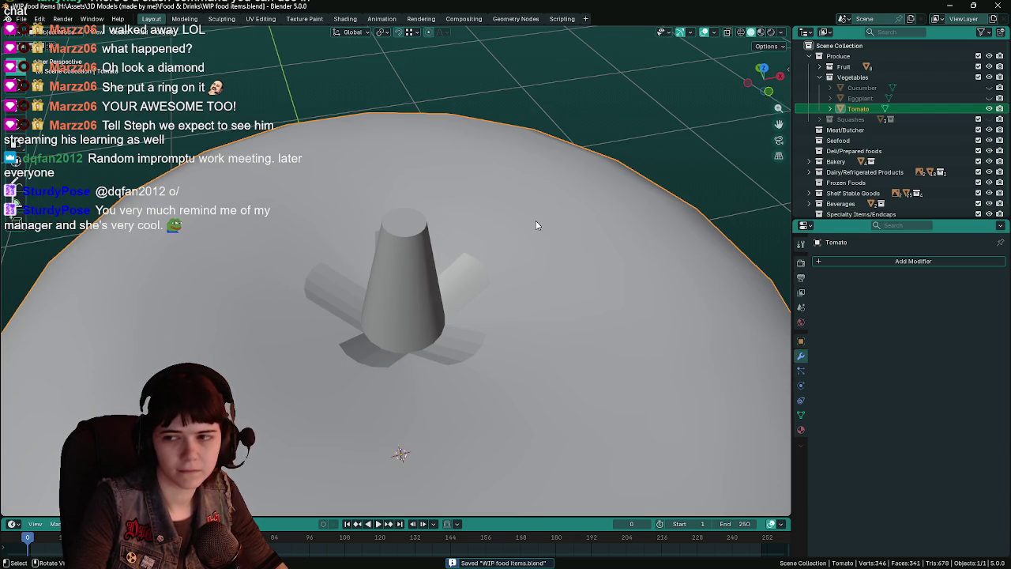
Step: Back in Edit Mode, scale down the stem's top face from the top view
scroll(537, 225, down, 5)
key(Tab)
scroll(537, 237, down, 3)
scroll(481, 274, up, 8)
scroll(440, 323, up, 3)
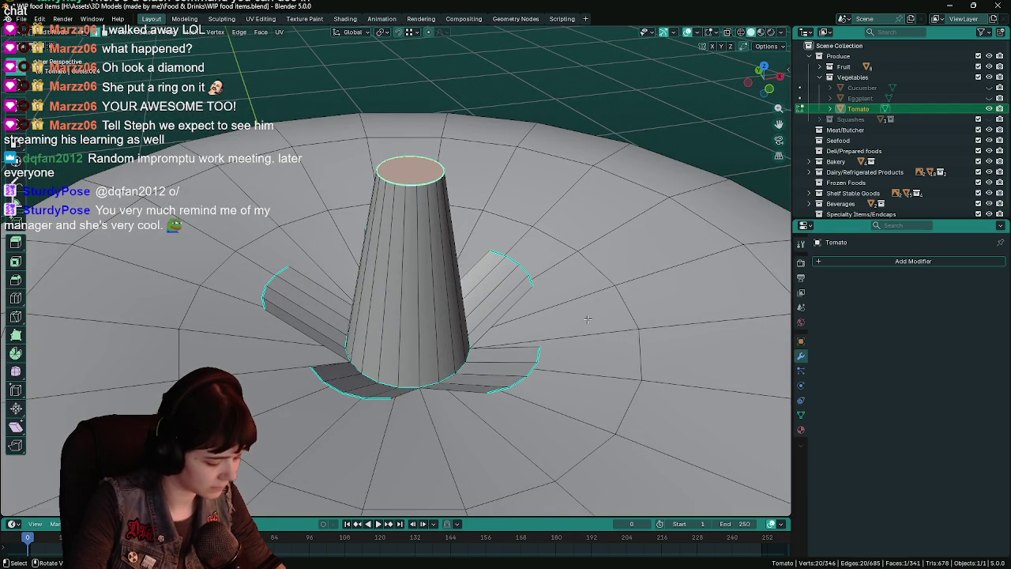
key(KP_7)
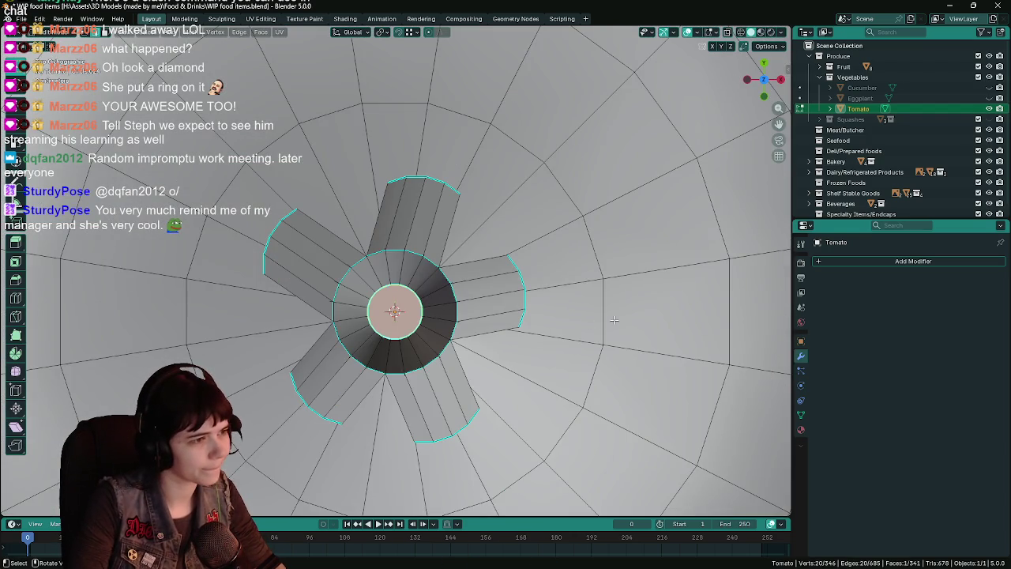
key(s)
click(512, 320)
mouse_move(486, 388)
middle_down()
mouse_move(413, 324)
mouse_move(416, 353)
middle_up()
scroll(417, 353, up, 2)
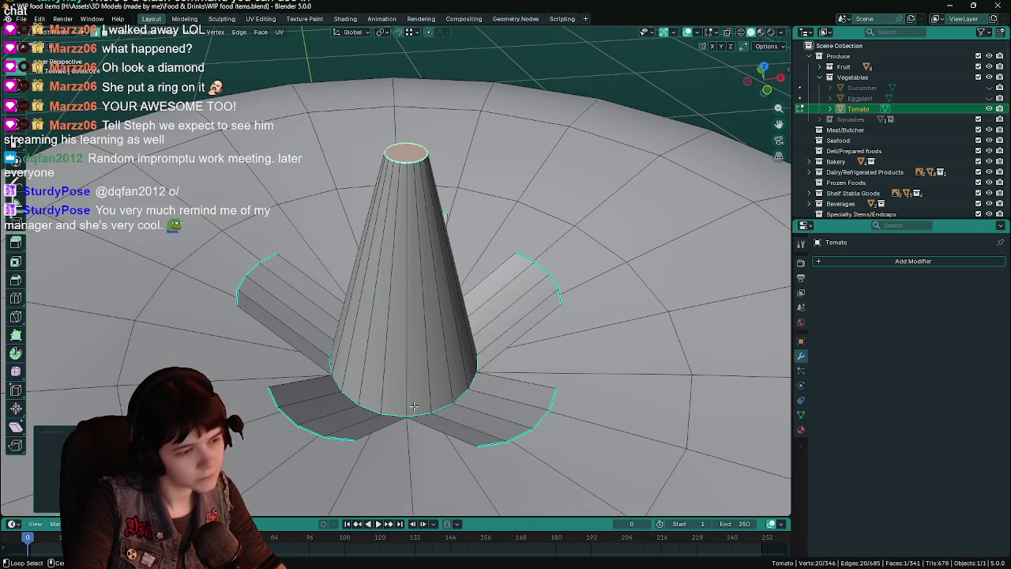
alt+middle_drag(412, 405, 419, 414)
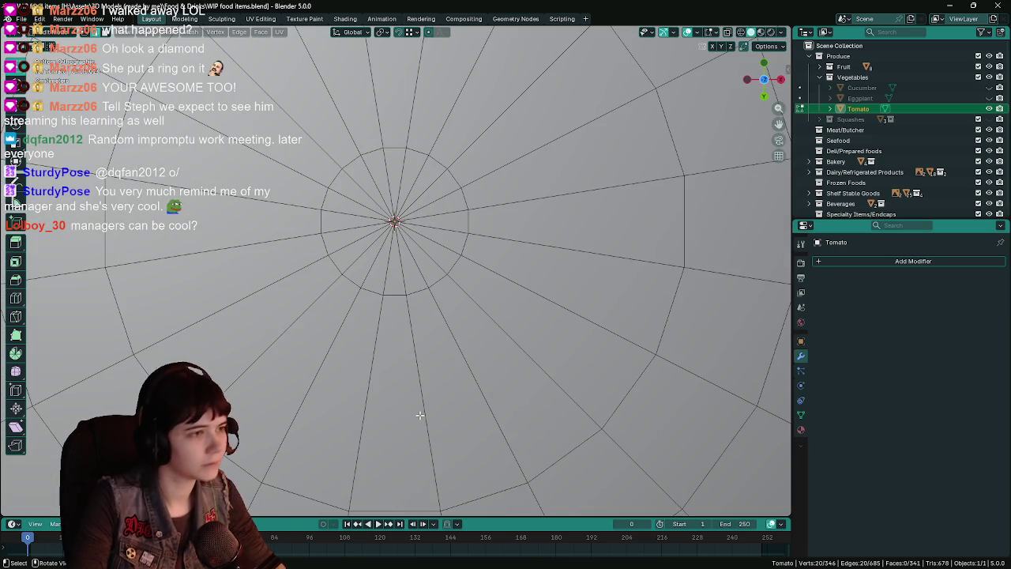
Step: Scale the selected sepal rings down slightly from the top view
key(KP_7)
key(ctrl+s)
key(s)
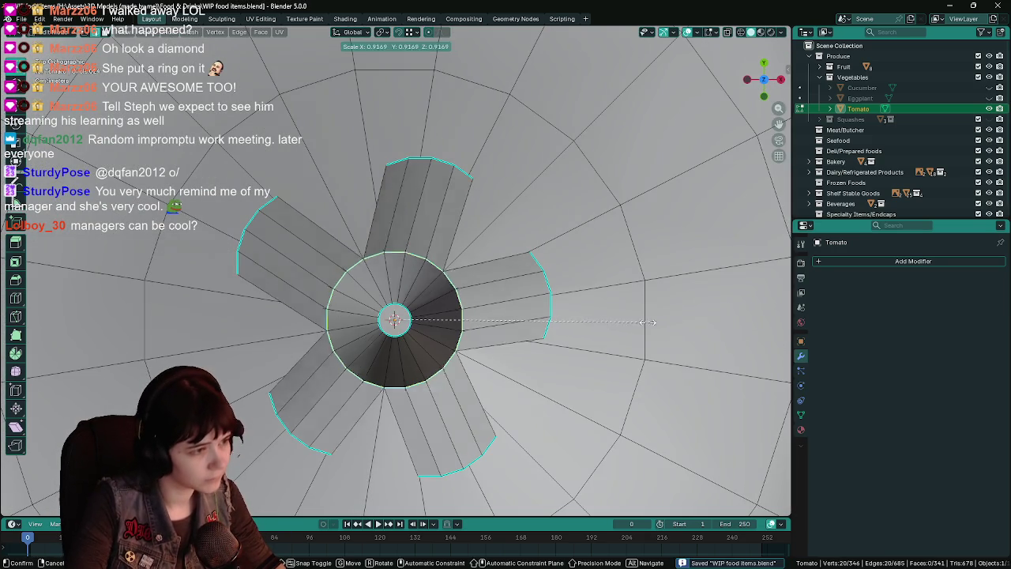
click(545, 320)
mouse_move(545, 320)
middle_down()
mouse_move(489, 252)
mouse_move(464, 266)
middle_up()
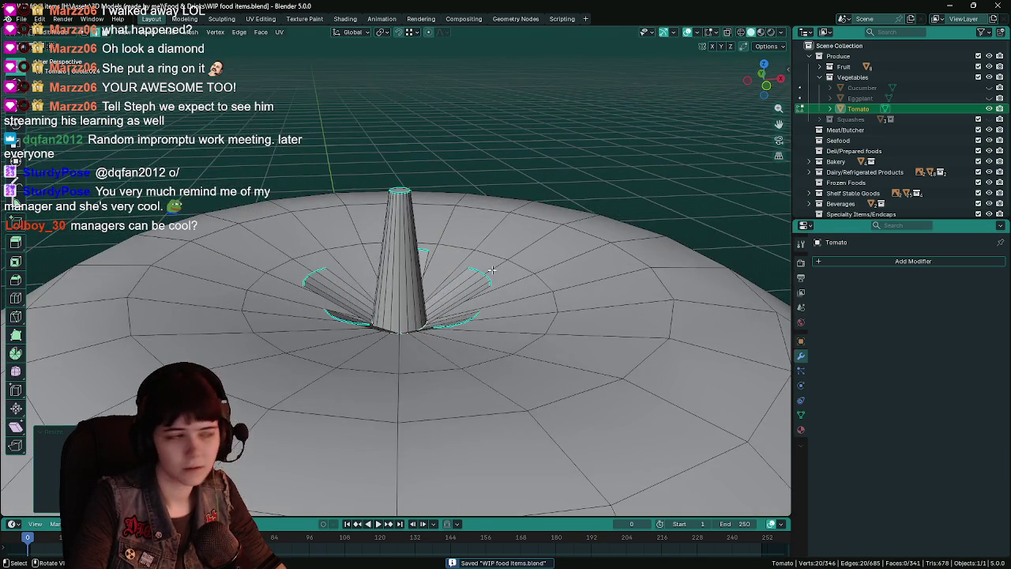
Step: Lower the stem cone's tip about 0.21 m along Z, save, and return to Object Mode
click(402, 205)
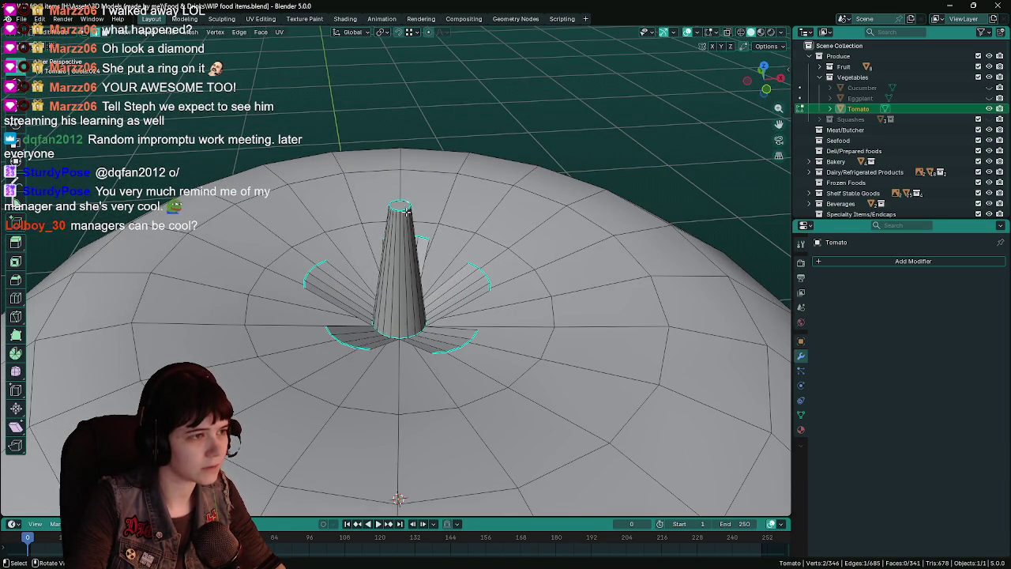
middle_drag(410, 213, 628, 191)
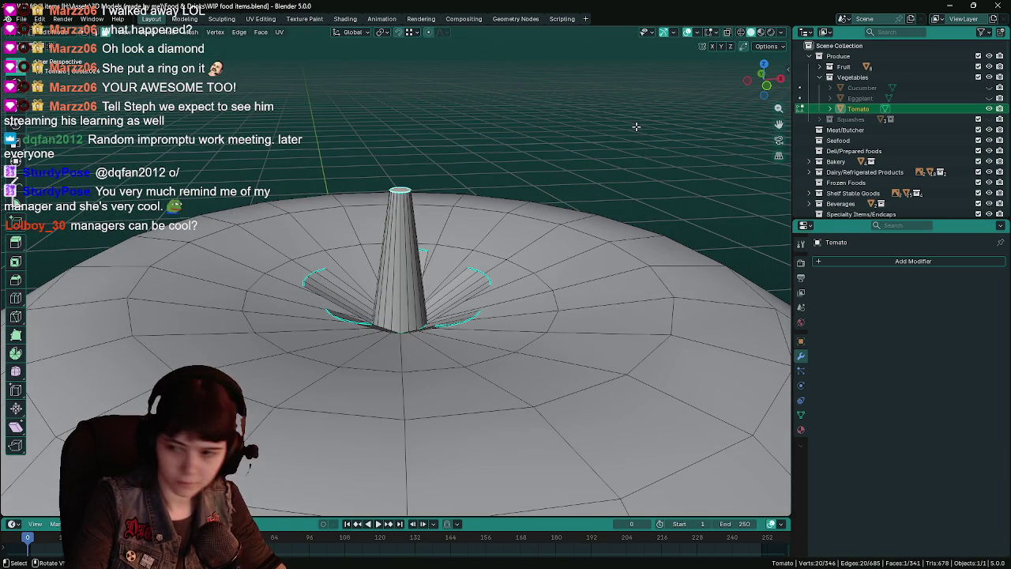
key(g)
key(z)
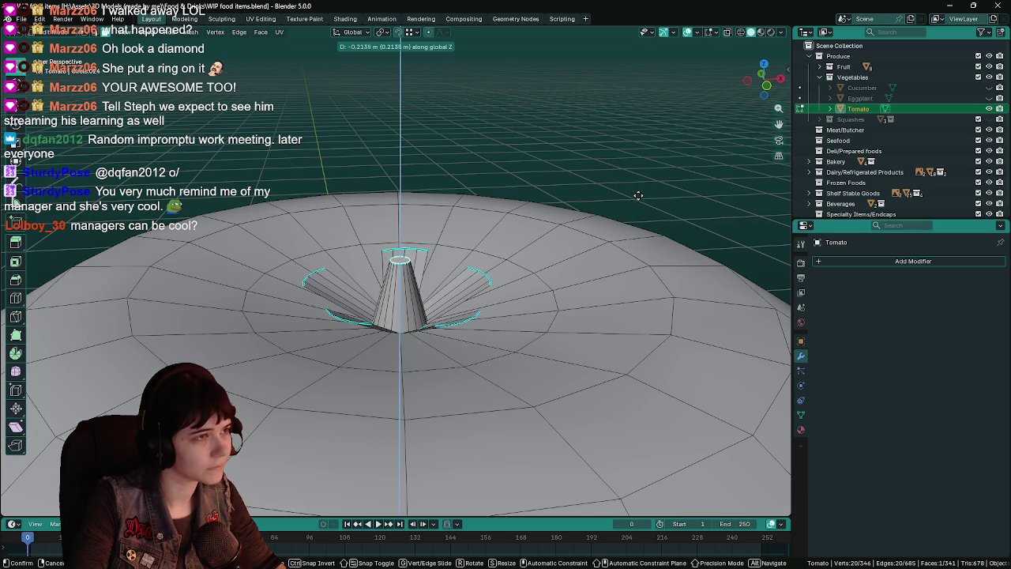
click(638, 192)
key(ctrl+s)
key(Tab)
mouse_move(595, 266)
middle_down()
mouse_move(569, 332)
mouse_move(558, 273)
mouse_move(537, 262)
mouse_move(529, 232)
mouse_move(511, 270)
middle_up()
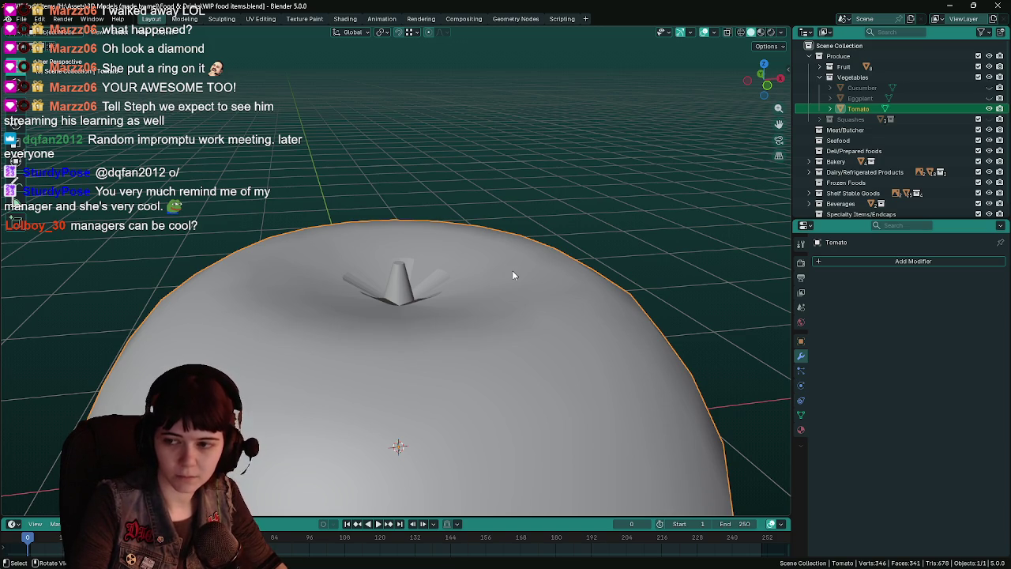
Step: In Edit Mode and top view, select one sepal's outer tip edges
middle_drag(516, 274, 521, 330)
key(Tab)
scroll(505, 301, up, 3)
scroll(489, 280, up, 2)
scroll(488, 280, down, 2)
middle_drag(489, 279, 478, 288)
key(ctrl+s)
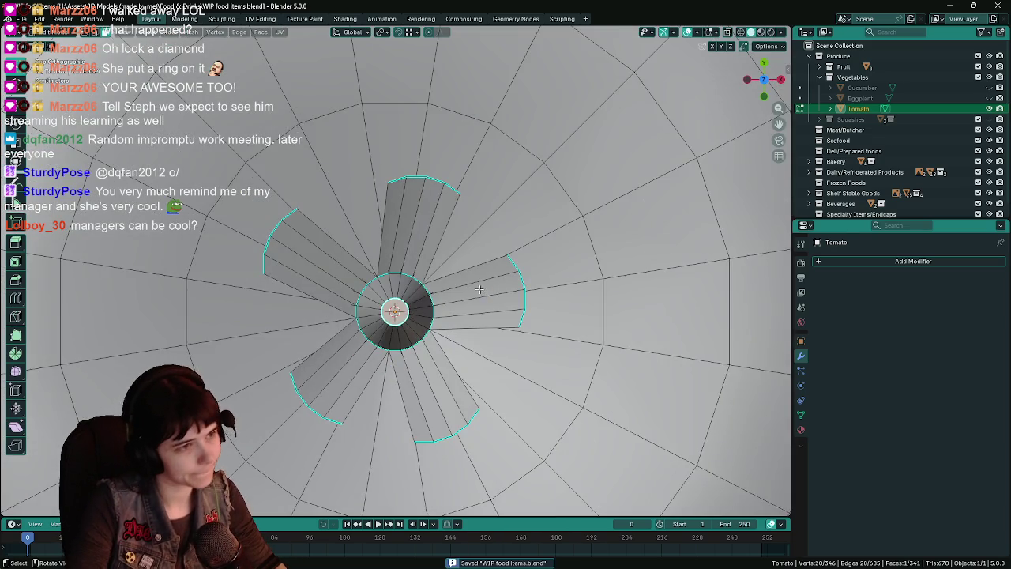
key(KP_7)
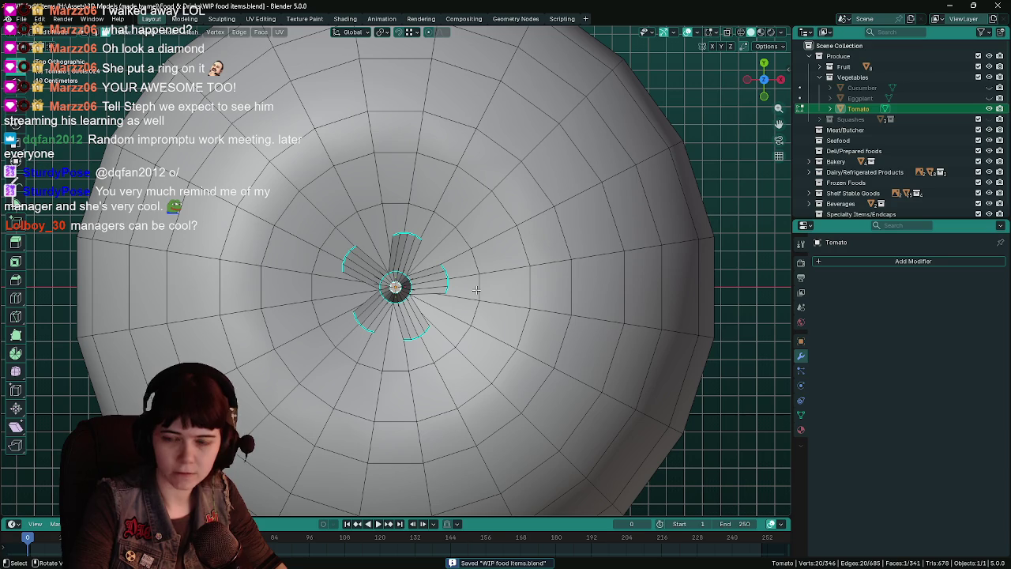
scroll(352, 252, up, 1)
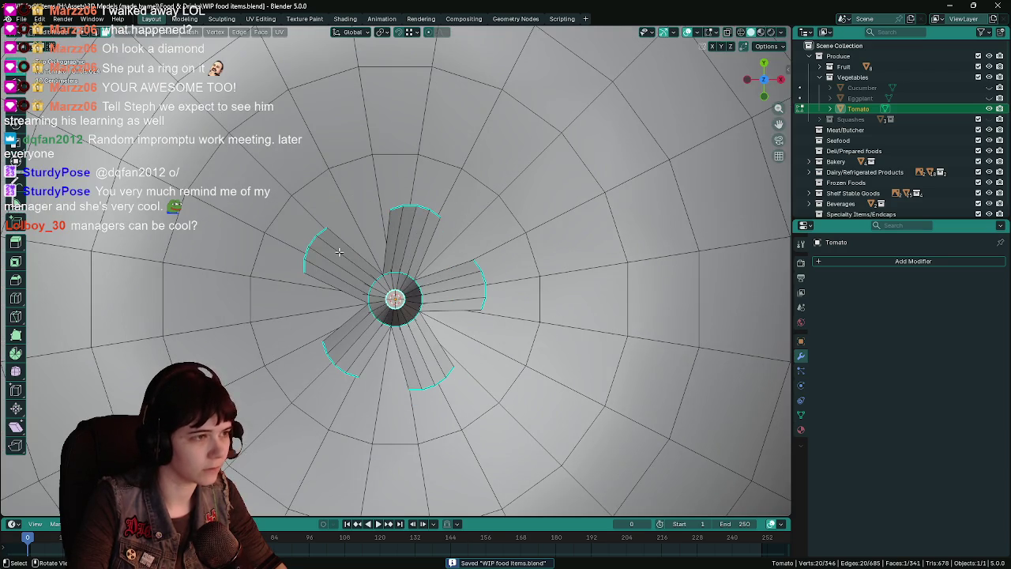
click(304, 250)
ctrl+click(303, 266)
scroll(344, 266, down, 6)
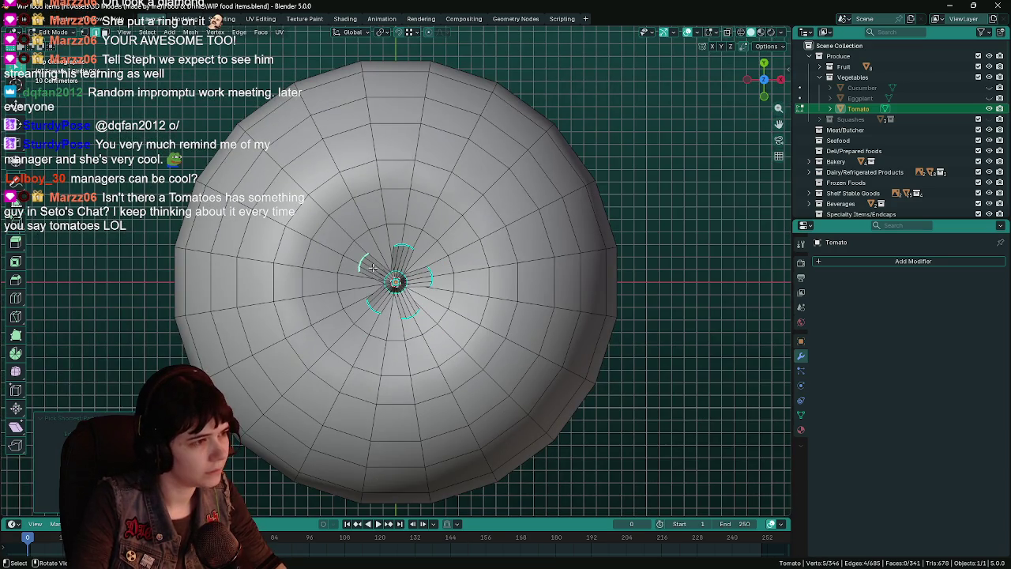
Step: Pull that sepal's tip far outward beyond the other four and check it
key(g)
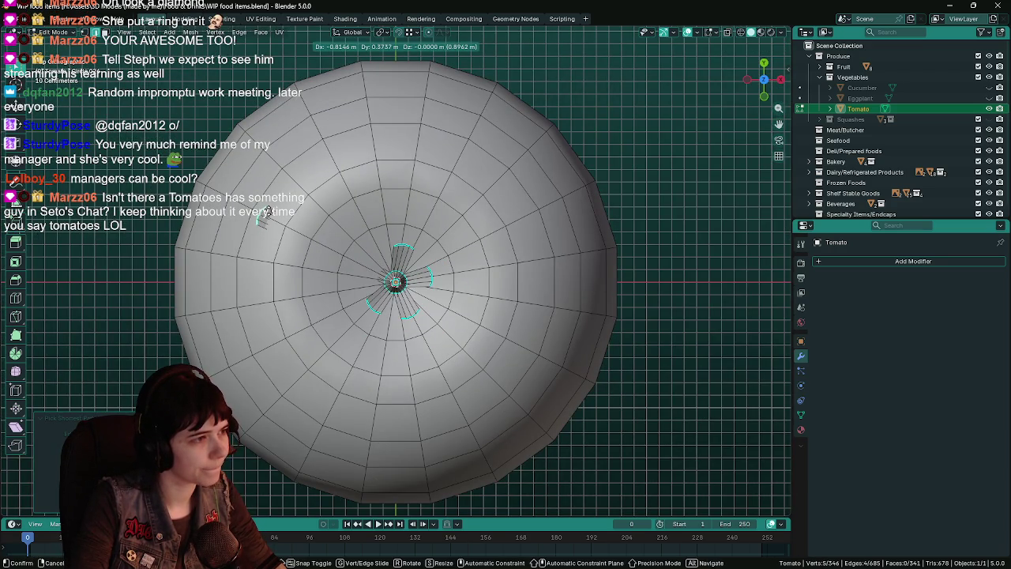
key(Escape)
middle_drag(267, 210, 379, 199)
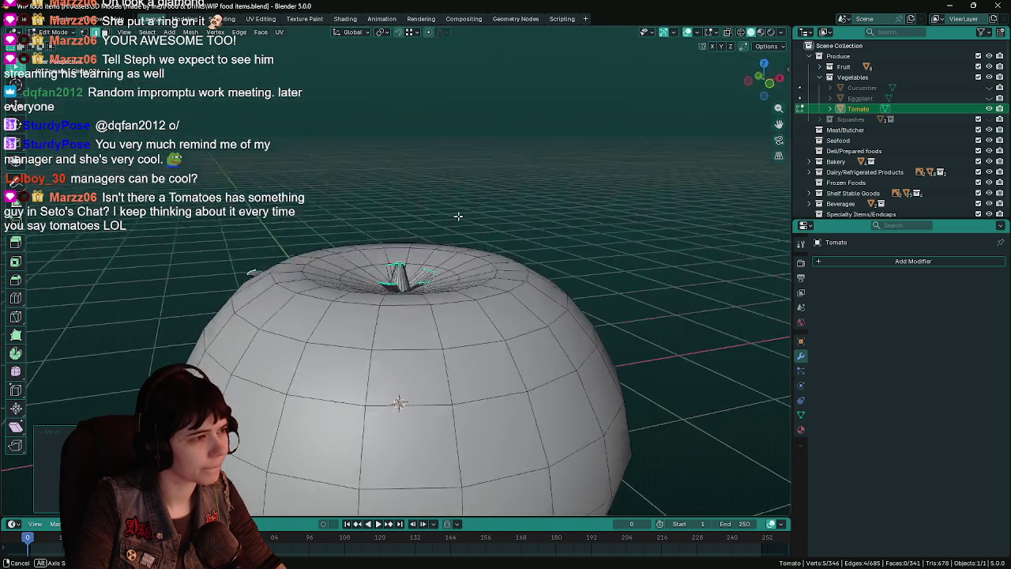
key(g)
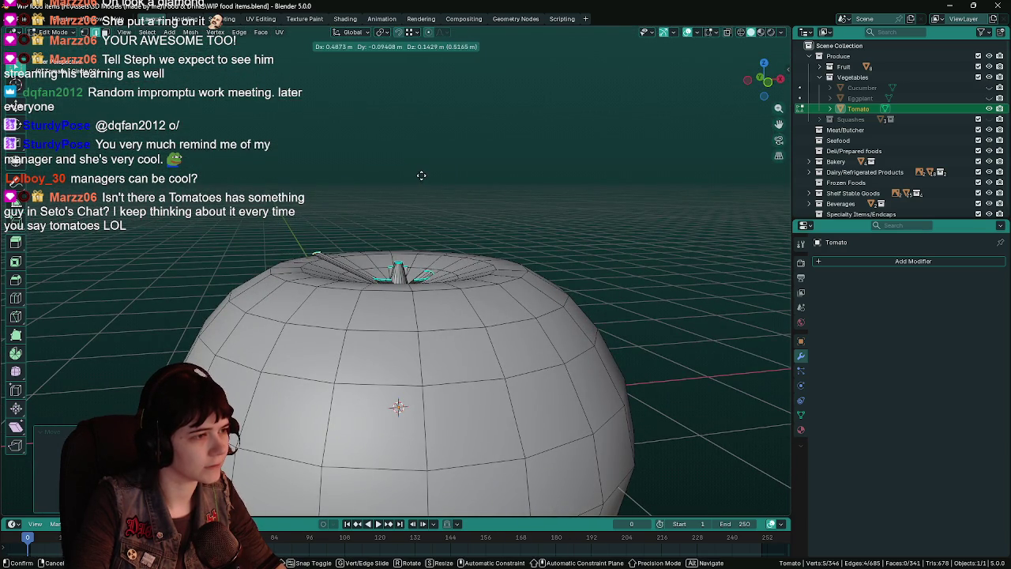
click(421, 175)
middle_drag(421, 174, 421, 281)
scroll(421, 281, up, 1)
scroll(391, 237, up, 4)
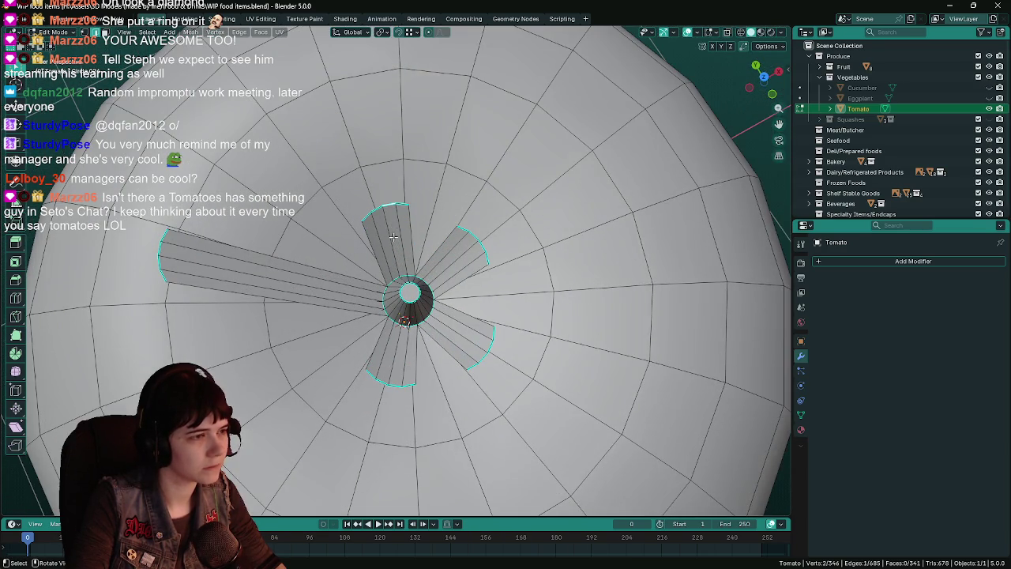
middle_drag(391, 219, 460, 131)
Step: Pull one sepal tip outward, then select the outer tip of another sepal
key(g)
click(406, 95)
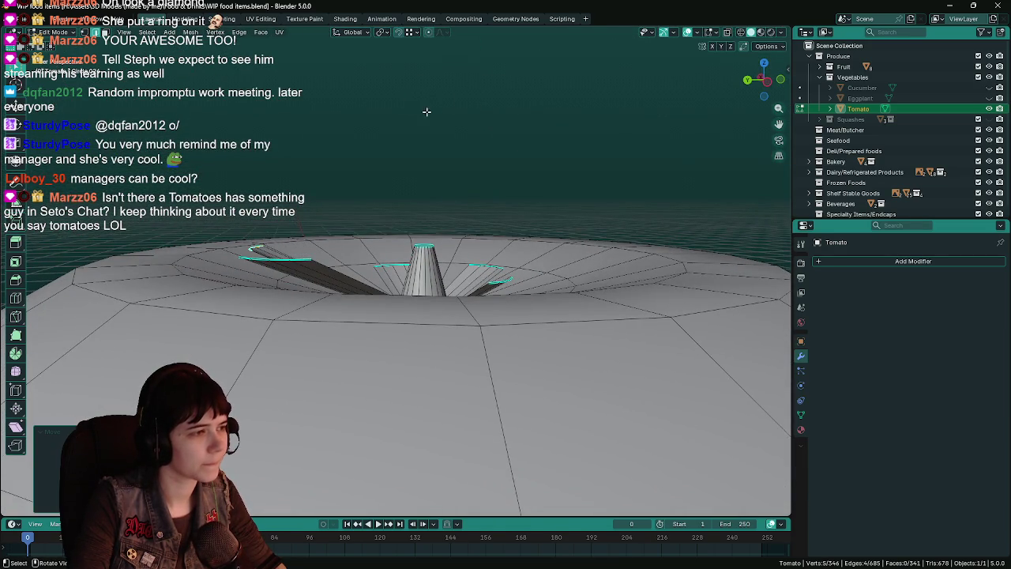
middle_drag(406, 95, 447, 267)
ctrl+click(490, 286)
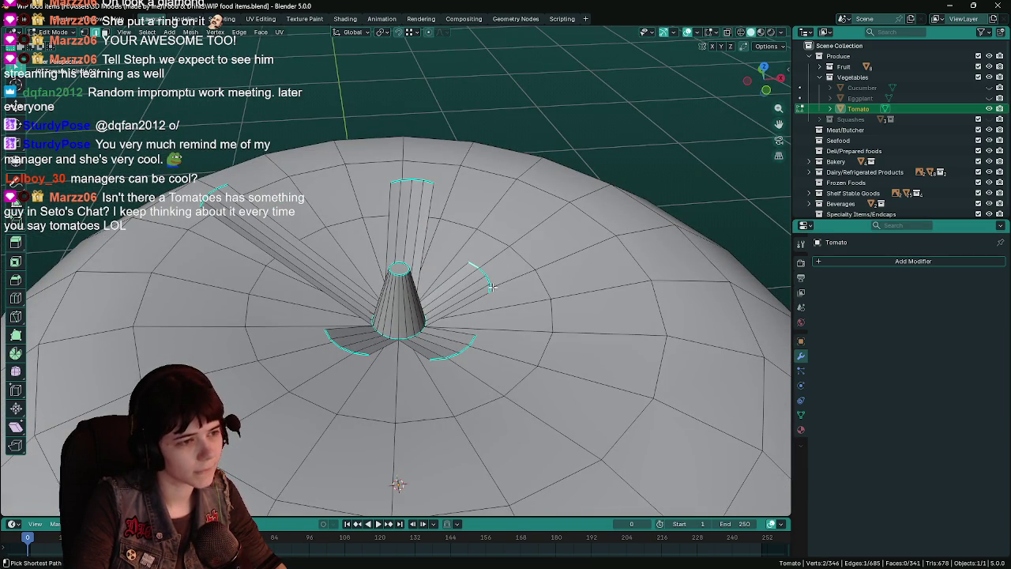
middle_drag(549, 290, 475, 272)
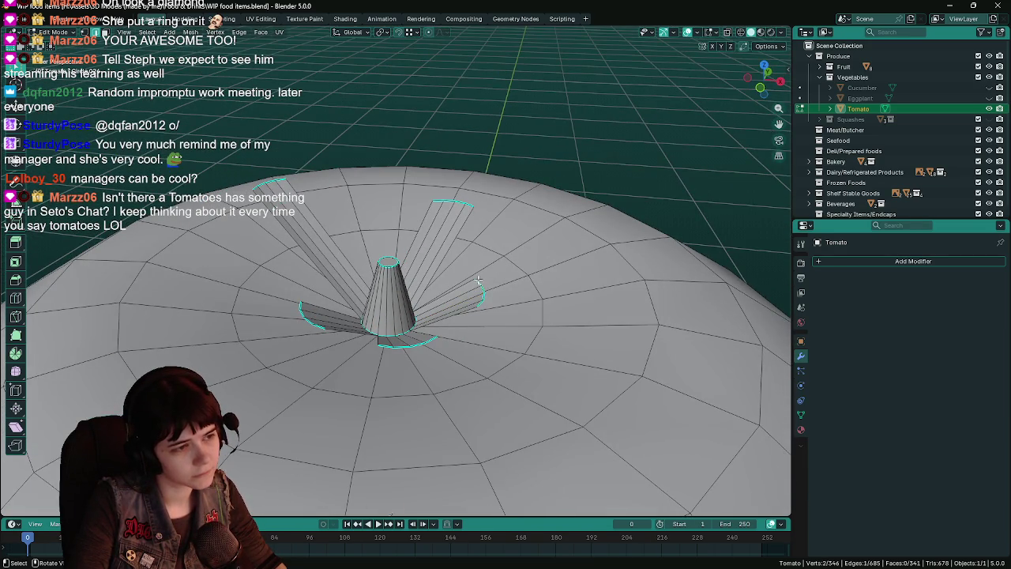
mouse_move(544, 293)
middle_down()
mouse_move(538, 251)
mouse_move(548, 242)
mouse_move(514, 280)
middle_up()
Step: Drag three more sepal tips outward so the sepals reach uneven lengths
key(g)
click(608, 222)
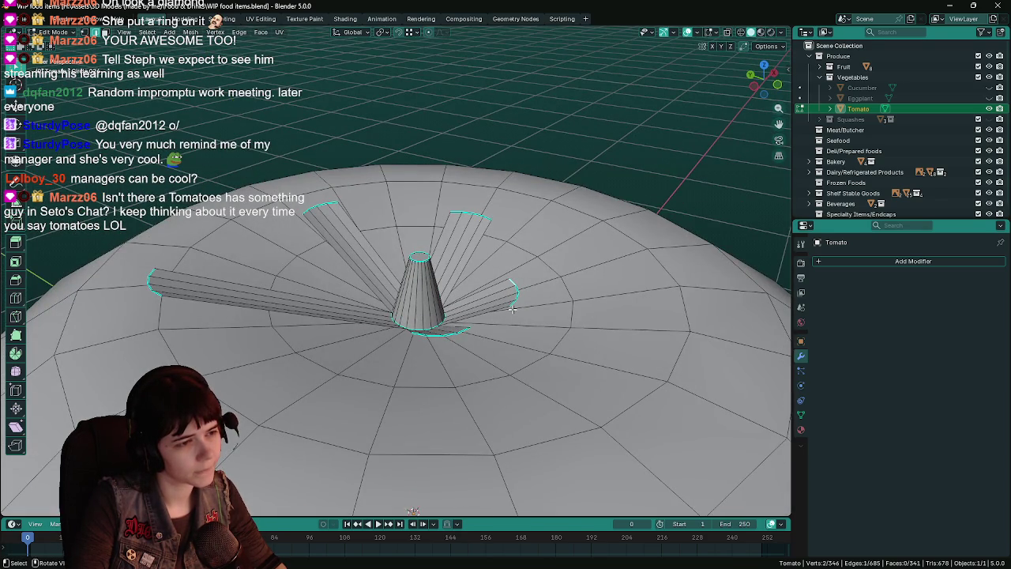
mouse_move(510, 301)
middle_down()
mouse_move(623, 237)
mouse_move(502, 270)
mouse_move(569, 229)
middle_up()
key(g)
click(645, 236)
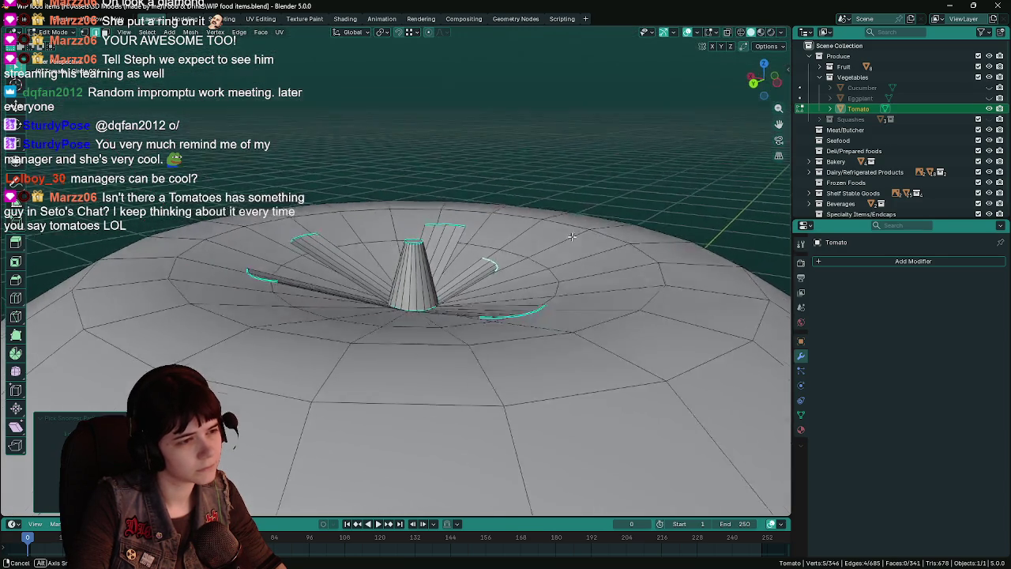
key(g)
click(608, 214)
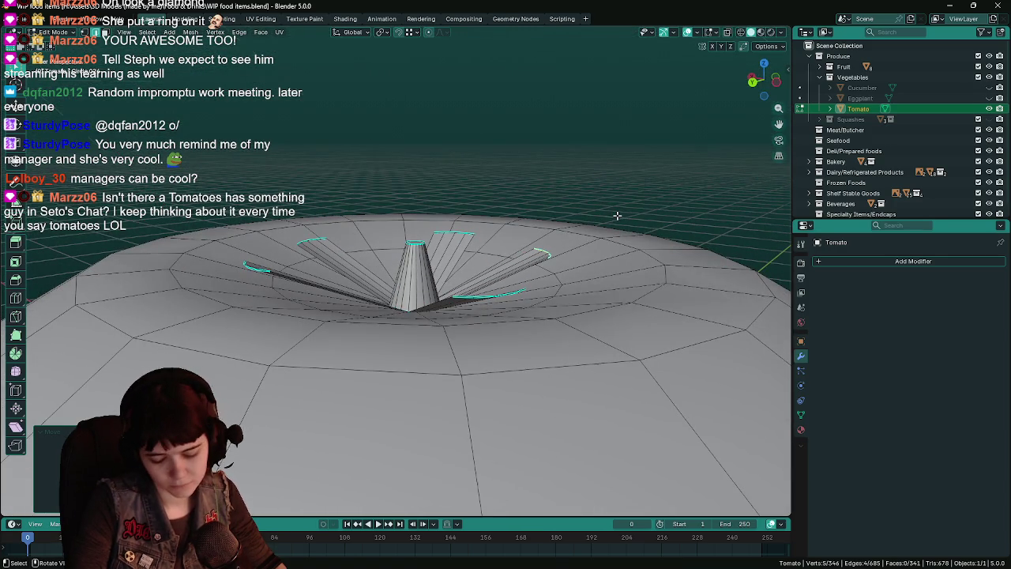
Step: Save the file and inspect the spread sepals from top and low angles
key(KP_7)
scroll(440, 247, down, 2)
key(ctrl+s)
mouse_move(440, 248)
middle_down()
mouse_move(372, 165)
mouse_move(329, 173)
mouse_move(353, 165)
mouse_move(421, 214)
middle_up()
mouse_move(476, 252)
middle_down()
mouse_move(464, 351)
mouse_move(391, 333)
mouse_move(508, 315)
mouse_move(556, 284)
mouse_move(504, 302)
mouse_move(484, 355)
mouse_move(455, 276)
middle_up()
key(ctrl+s)
Step: Cancel a further tip move and undo a single-edge selection at the left sepal
key(g)
right_click(515, 276)
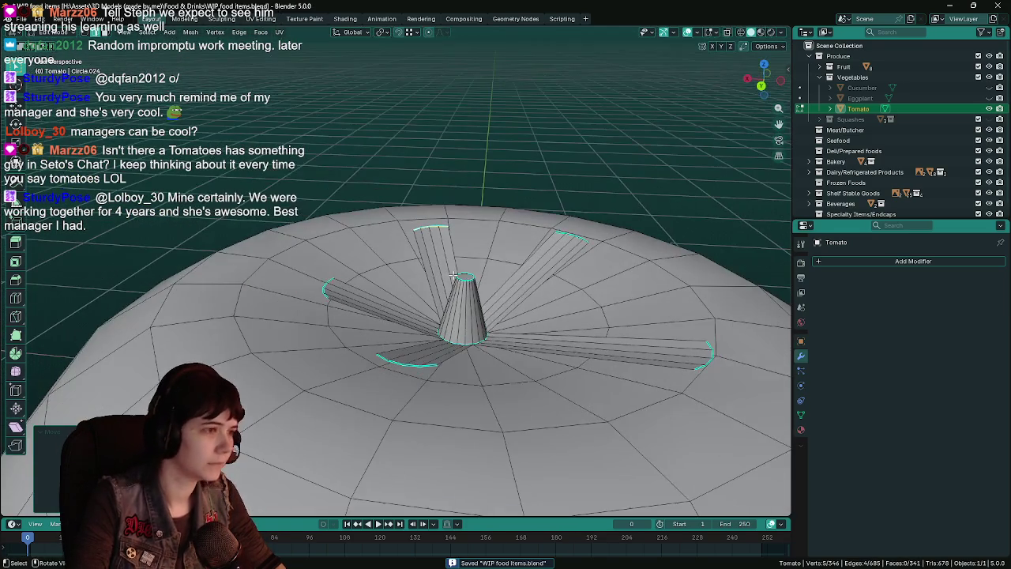
click(324, 289)
key(ctrl+z)
middle_drag(323, 293, 438, 311)
Step: Push the left sepal tip and another tip slightly outward, then save
key(g)
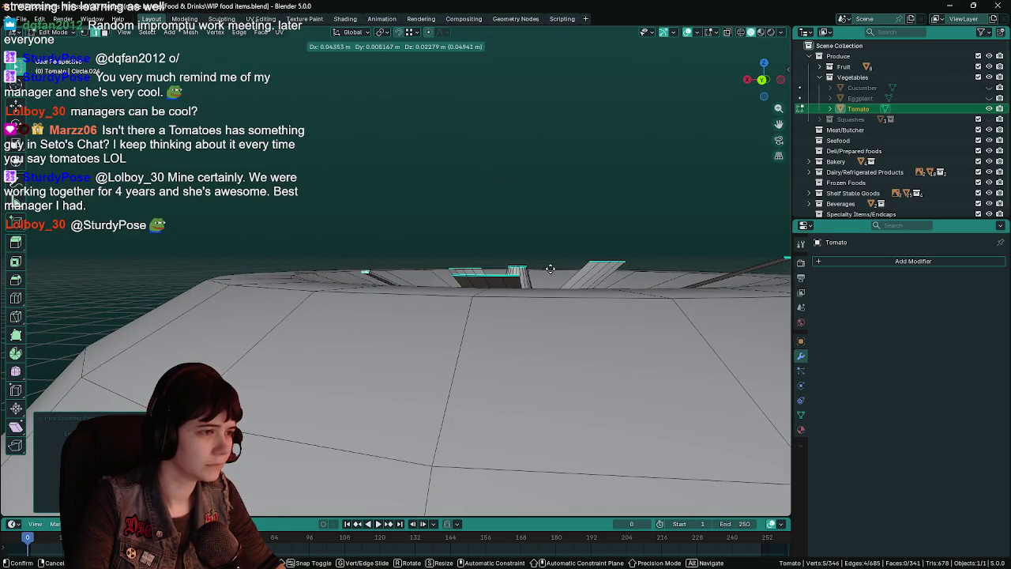
click(539, 271)
mouse_move(539, 270)
middle_down()
mouse_move(336, 337)
mouse_move(402, 275)
mouse_move(442, 332)
mouse_move(506, 253)
middle_up()
key(g)
click(394, 283)
key(ctrl+s)
Step: Check the tomato's overall shape in Object Mode, then return to Edit Mode
scroll(442, 331, down, 3)
scroll(526, 236, up, 4)
key(Tab)
scroll(553, 284, down, 5)
mouse_move(494, 297)
middle_down()
mouse_move(501, 222)
mouse_move(351, 250)
middle_up()
key(Tab)
Step: Nudge the top sepal up-left, save, and select its edges from top view
key(g)
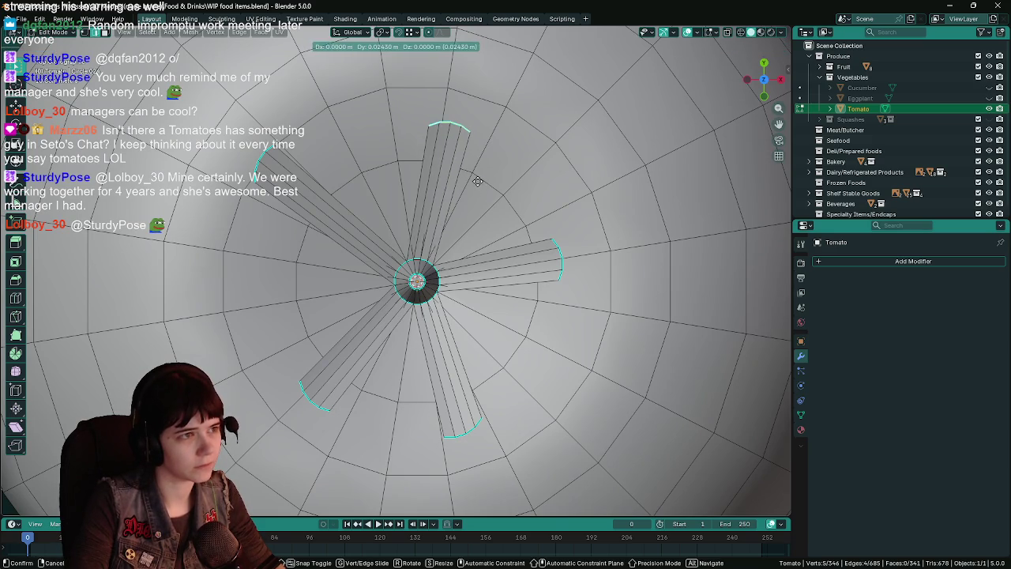
click(476, 190)
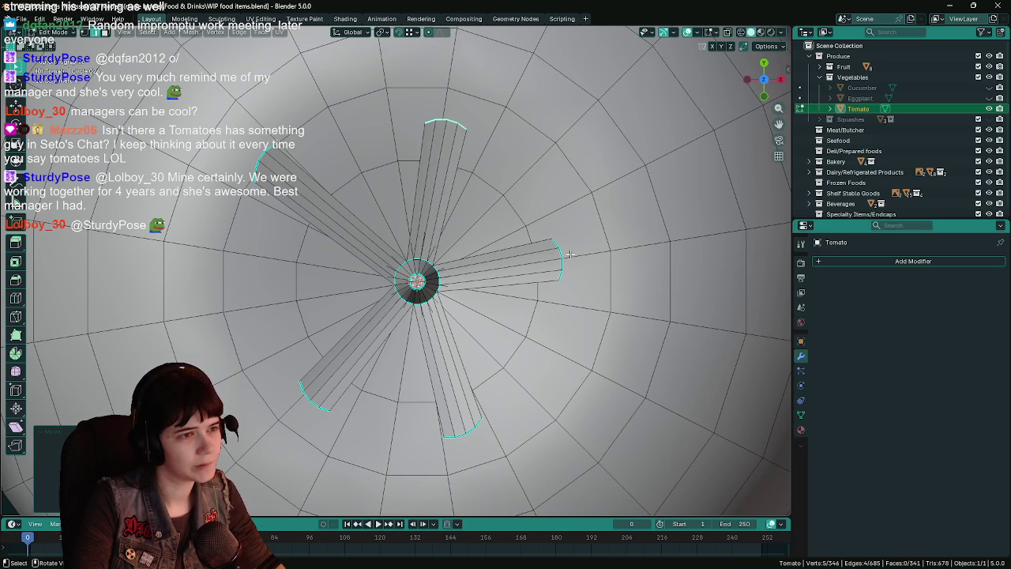
key(ctrl+s)
middle_drag(542, 291, 525, 240)
key(KP_7)
scroll(448, 212, up, 3)
scroll(448, 212, up, 1)
click(448, 211)
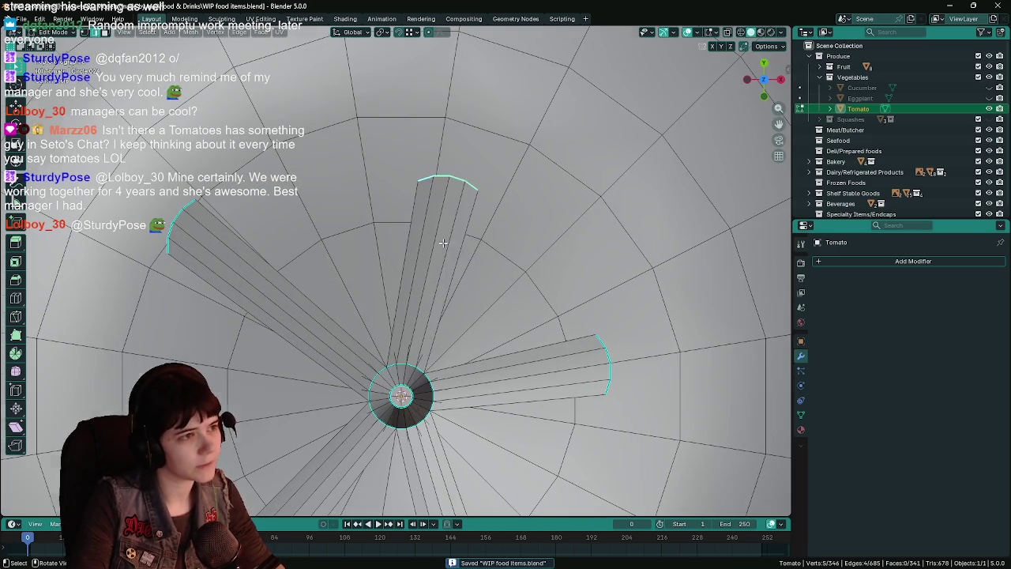
shift+middle_drag(447, 211, 446, 213)
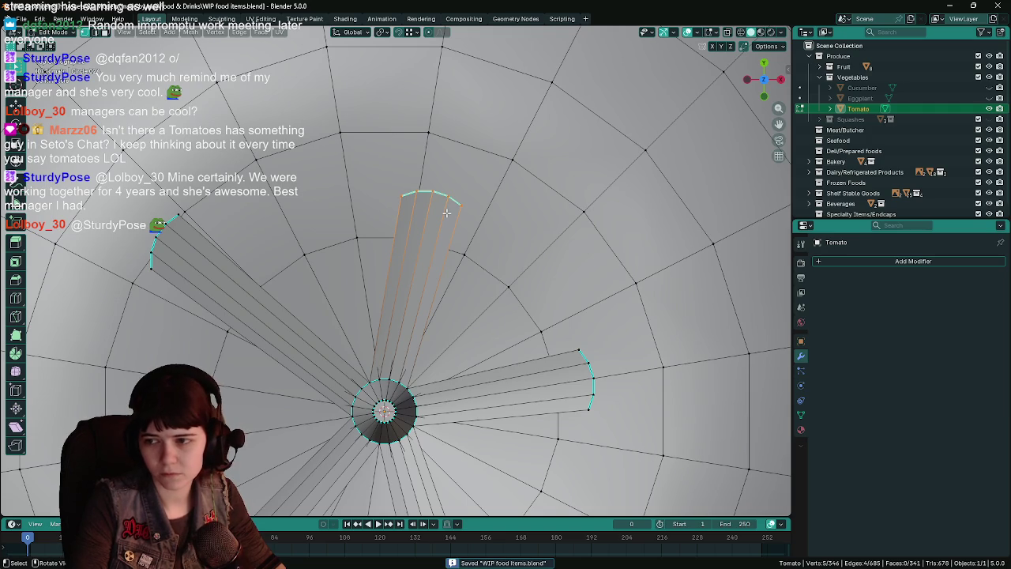
Step: Merge the top sepal's upper-left corner vertex and vertex-slide its upper-right vertex, then save
click(412, 194)
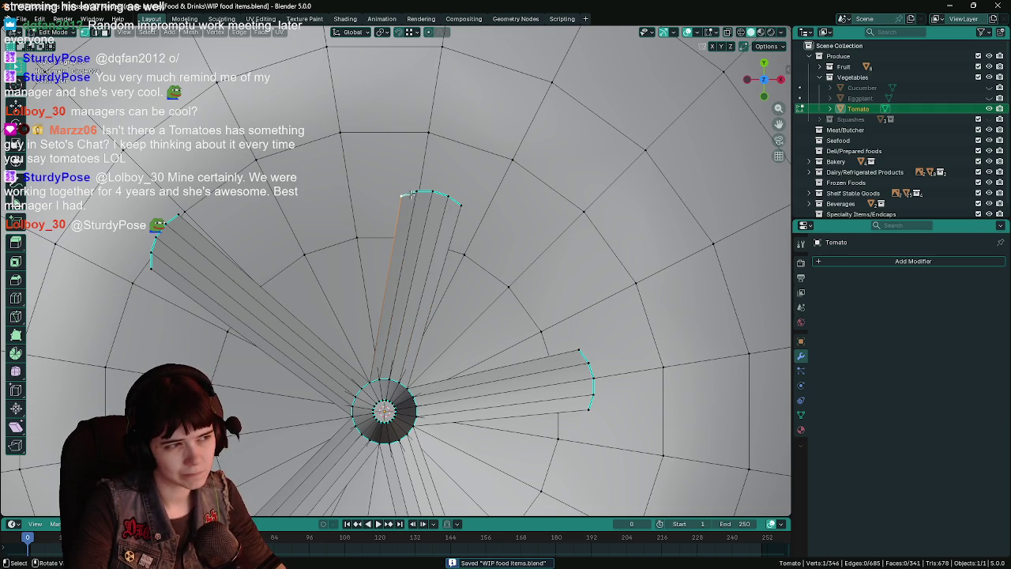
key(m)
click(405, 252)
click(449, 195)
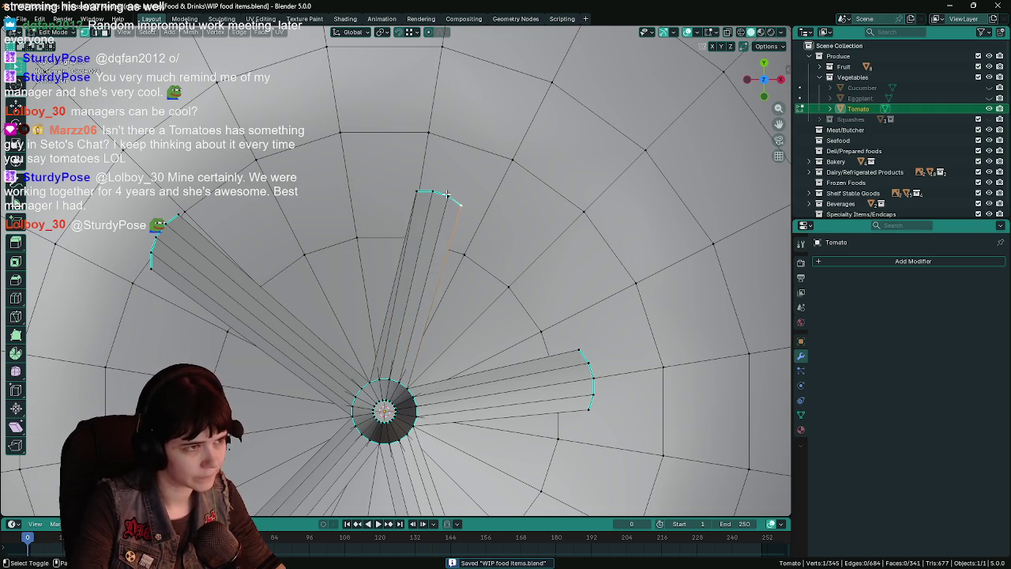
scroll(446, 202, down, 5)
scroll(436, 214, up, 4)
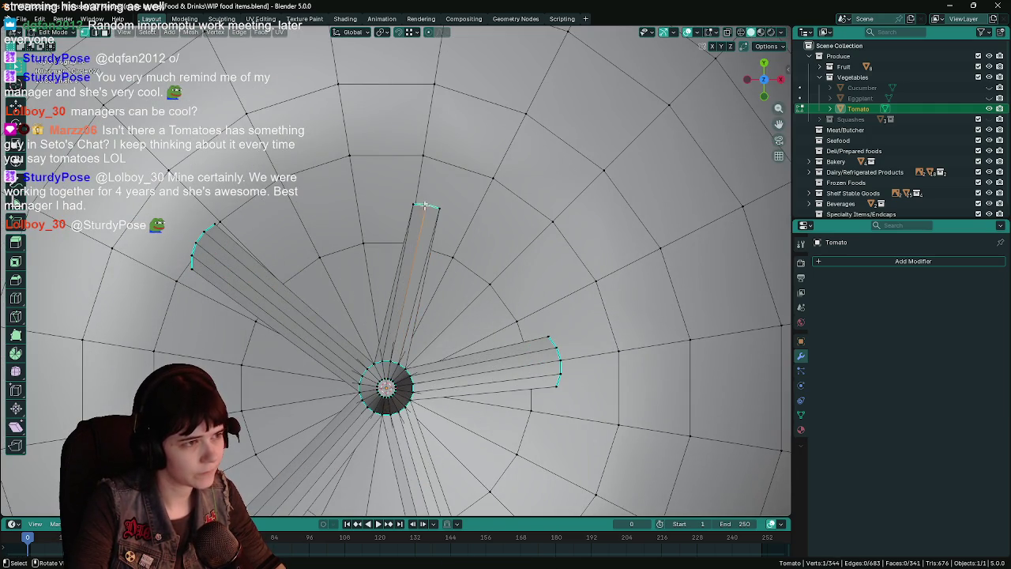
key(shift+v)
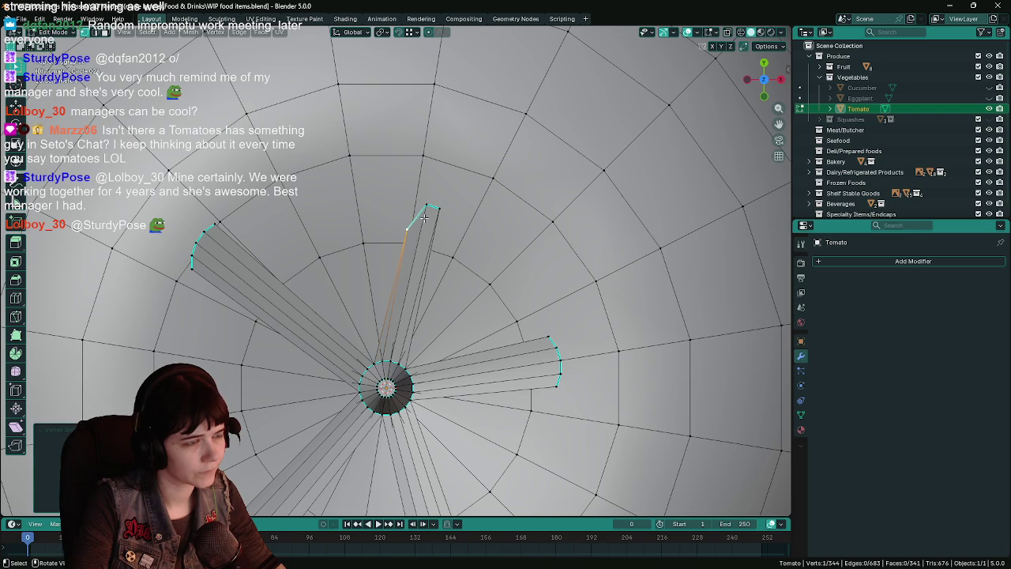
click(448, 232)
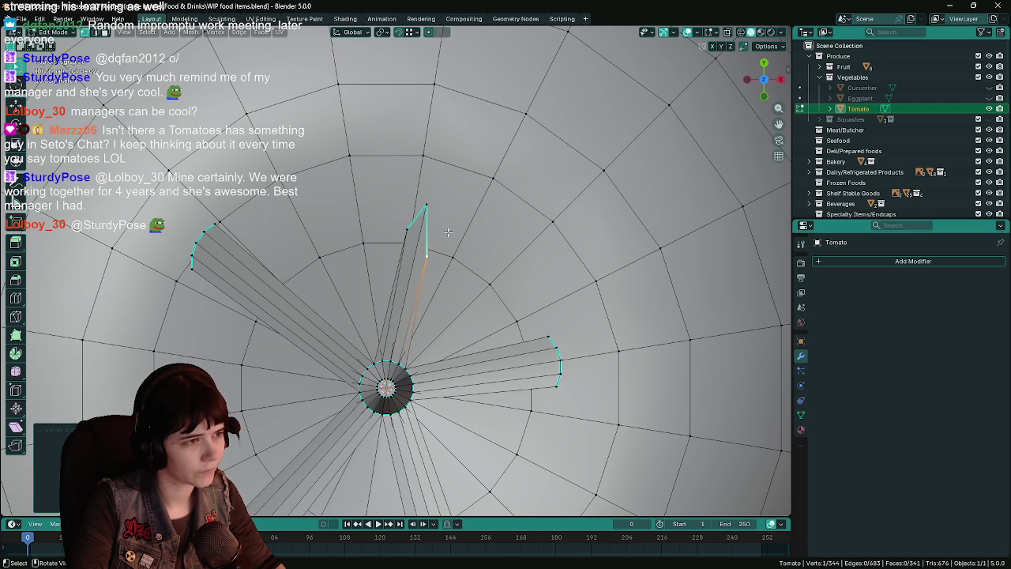
middle_drag(437, 212, 458, 173)
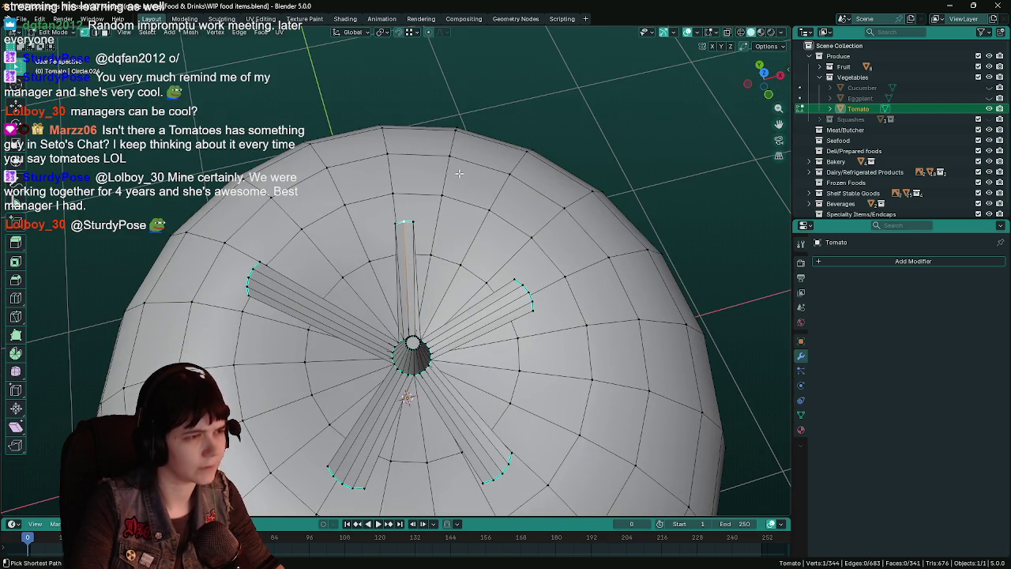
key(ctrl+s)
Step: Check the tomato in Object Mode, then return to editing in top view
key(Tab)
scroll(459, 179, down, 5)
scroll(458, 178, up, 4)
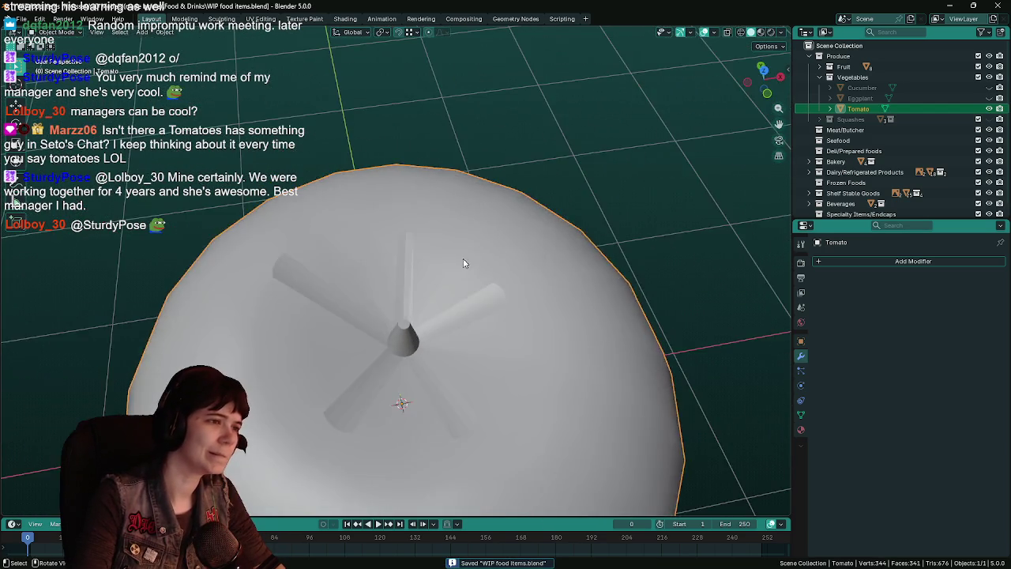
key(Tab)
scroll(466, 262, up, 4)
scroll(484, 258, up, 2)
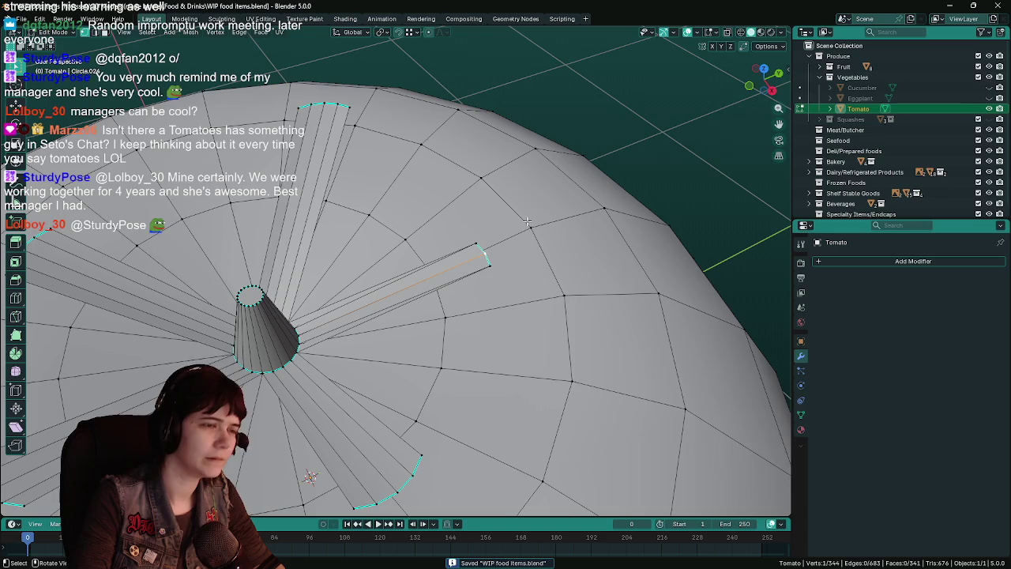
key(KP_7)
Step: Raise the spike's tip vertex along Z to make it pointed, and save
key(g)
key(shift+z)
click(498, 188)
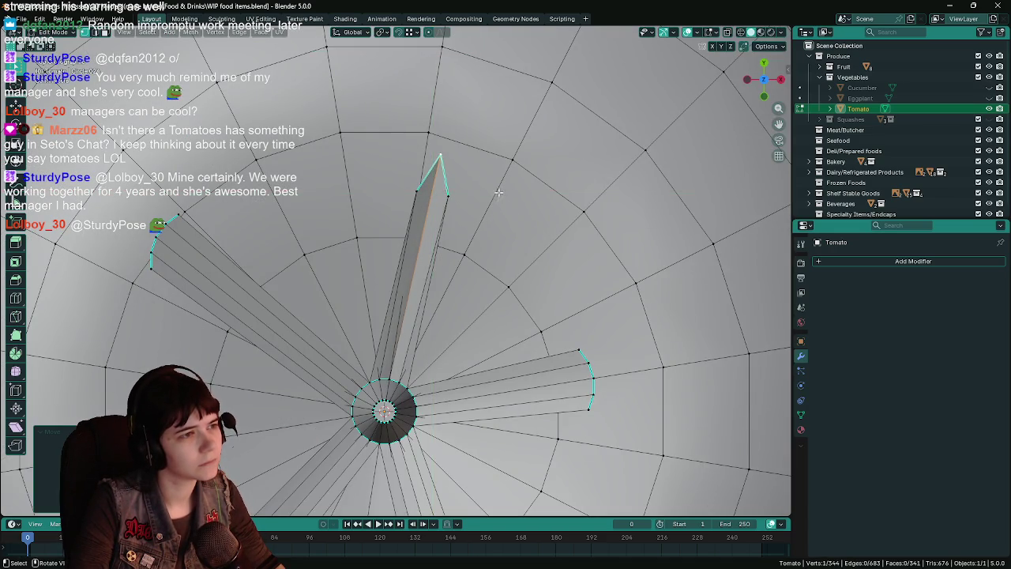
middle_drag(497, 188, 416, 130)
mouse_move(492, 169)
middle_down()
mouse_move(499, 207)
mouse_move(488, 266)
middle_up()
key(ctrl+s)
Step: Try dissolving the tip vertex, undo it, and switch to vertex select mode
scroll(484, 274, up, 2)
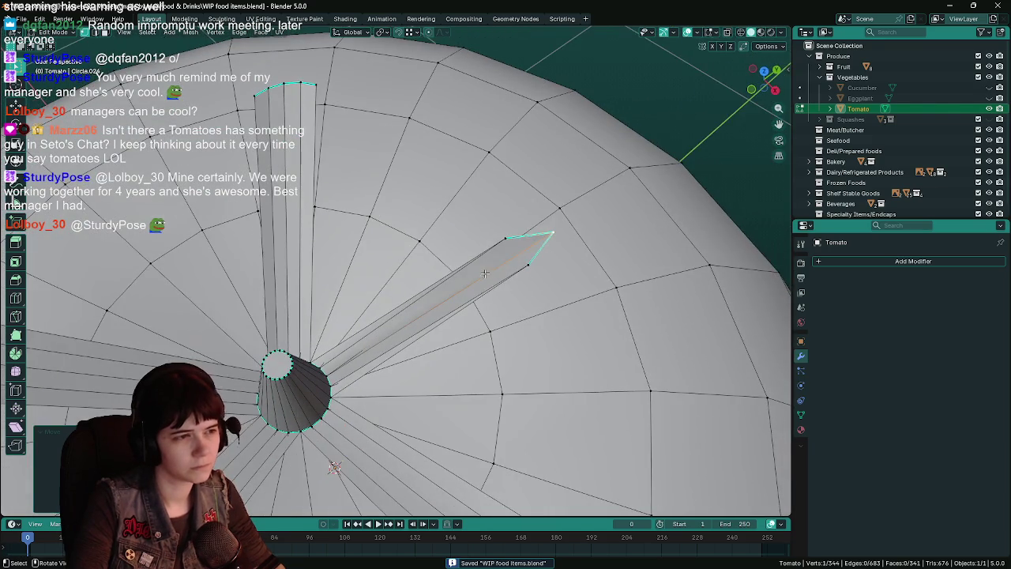
key(x)
click(454, 341)
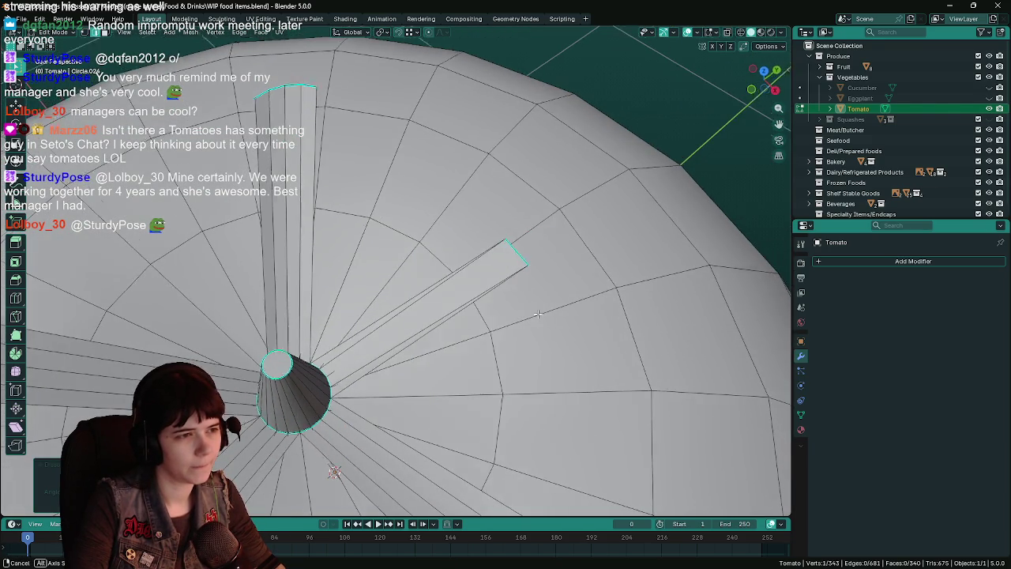
mouse_move(537, 314)
middle_down()
mouse_move(505, 309)
mouse_move(534, 302)
mouse_move(319, 508)
middle_up()
key(ctrl+z)
key(1)
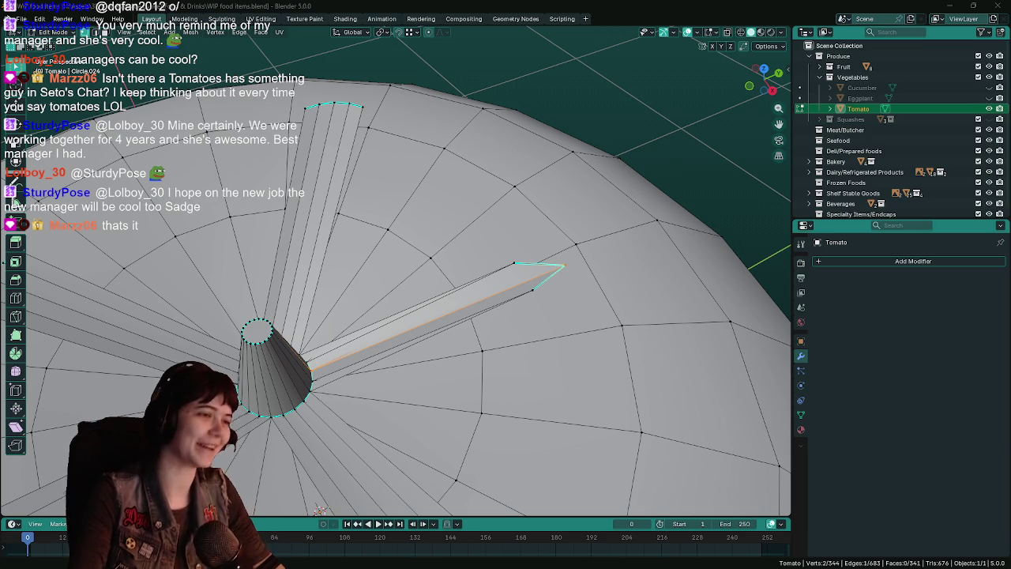
Step: Delete the top edge of the long spike's blade with X > Edges
mouse_move(474, 260)
middle_down()
mouse_move(517, 255)
mouse_move(468, 274)
mouse_move(497, 307)
middle_up()
key(ctrl+s)
key(ctrl+r)
key(Escape)
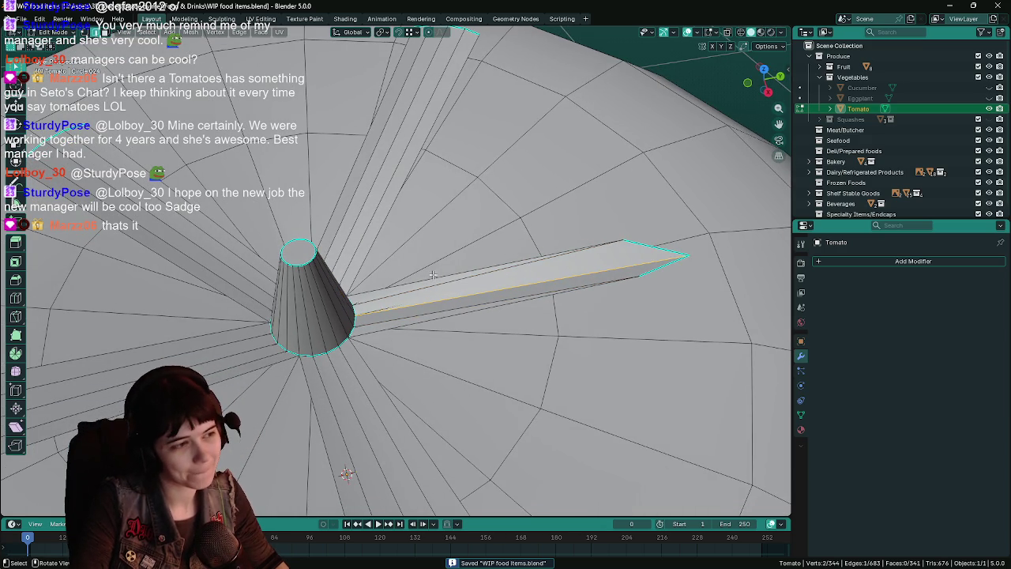
click(435, 281)
mouse_move(435, 281)
middle_down()
mouse_move(454, 265)
mouse_move(454, 251)
mouse_move(447, 256)
middle_up()
key(ctrl+s)
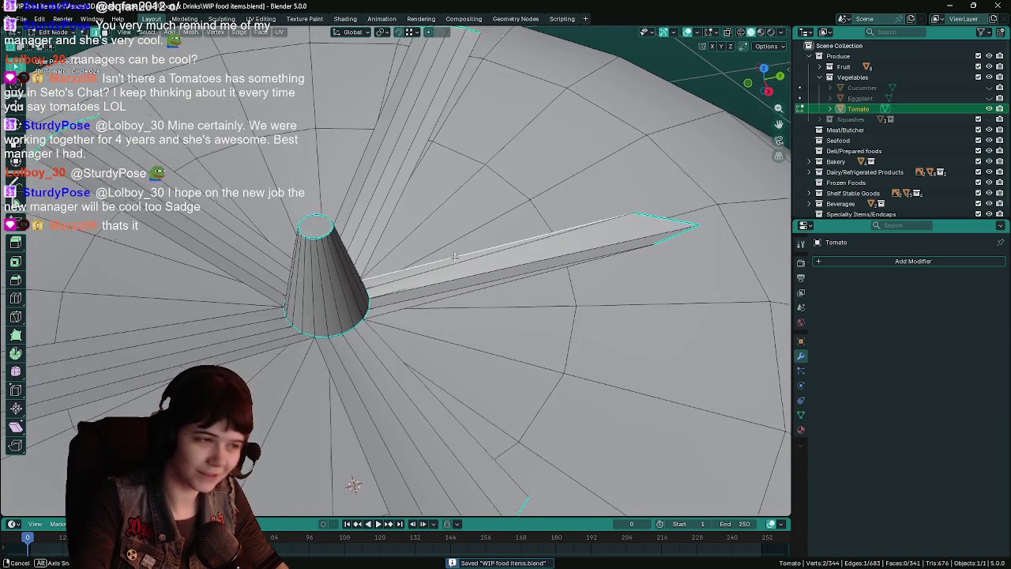
key(x)
click(440, 204)
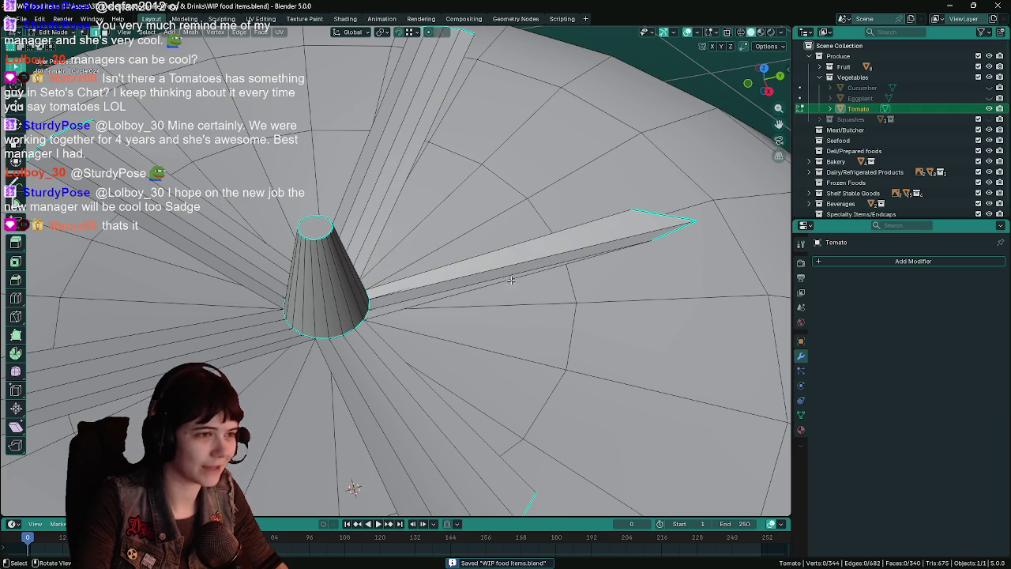
mouse_move(514, 283)
middle_down()
mouse_move(522, 290)
mouse_move(489, 286)
middle_up()
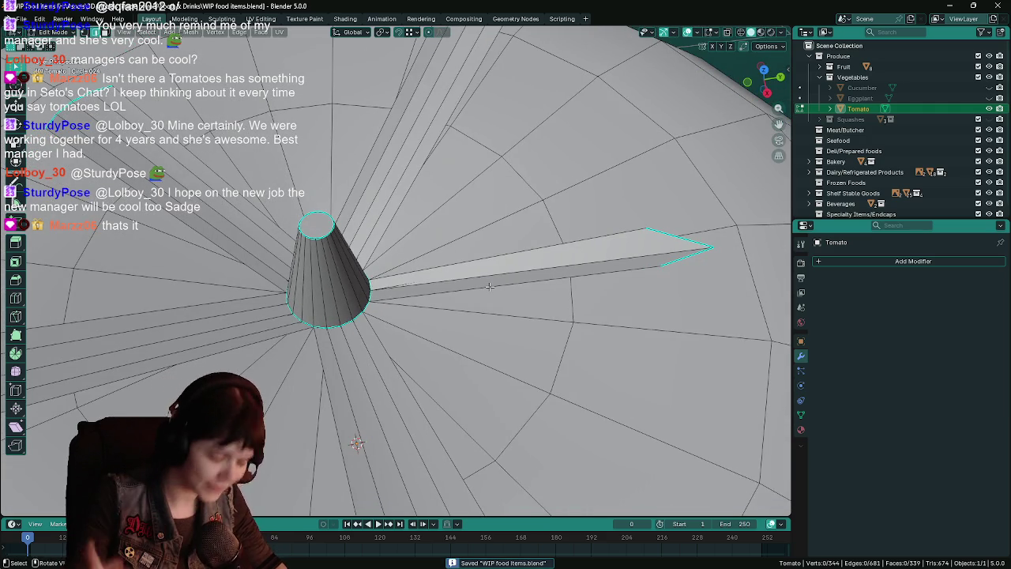
Step: Add a loop cut along the blade and edge-slide it toward the cone
key(ctrl+r)
click(496, 259)
click(514, 298)
middle_drag(515, 299, 557, 197)
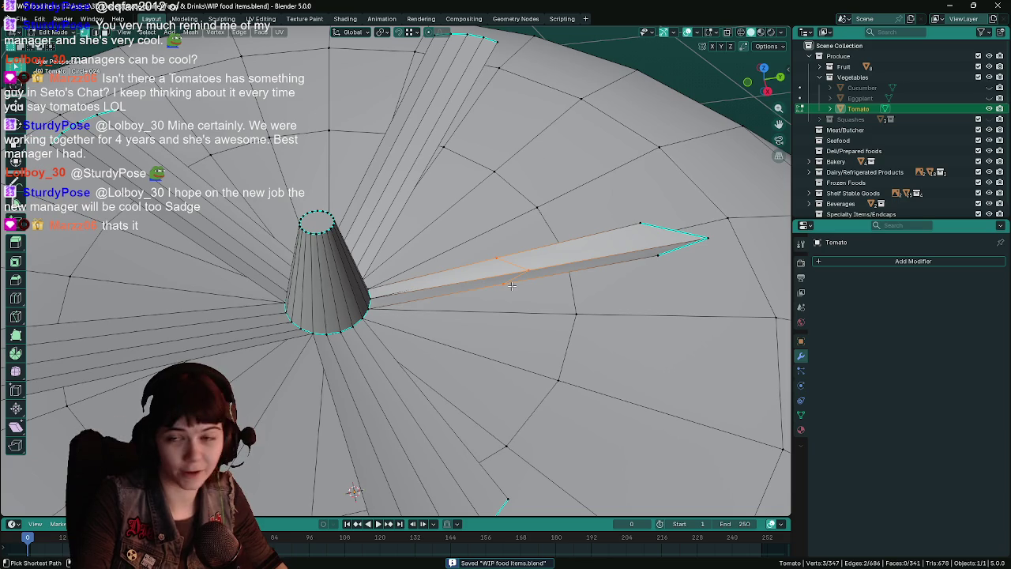
key(g)
key(g)
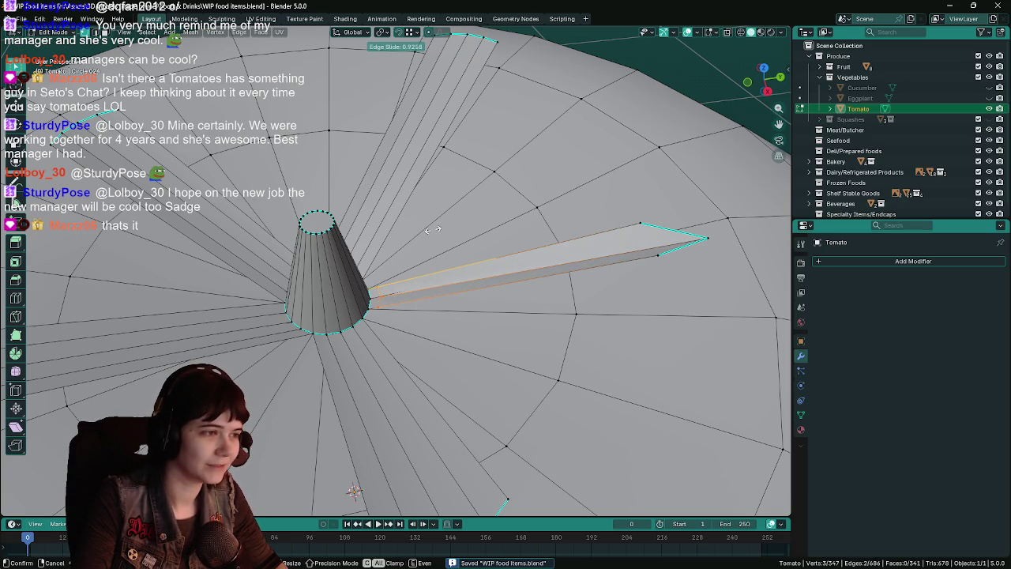
click(430, 229)
middle_drag(454, 247, 467, 236)
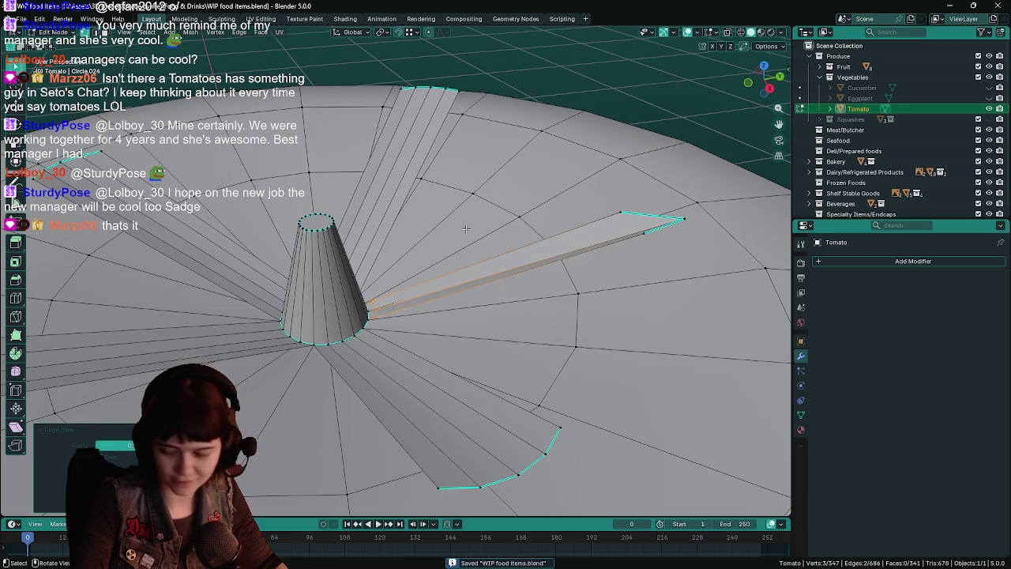
scroll(468, 236, up, 3)
middle_drag(470, 233, 508, 181)
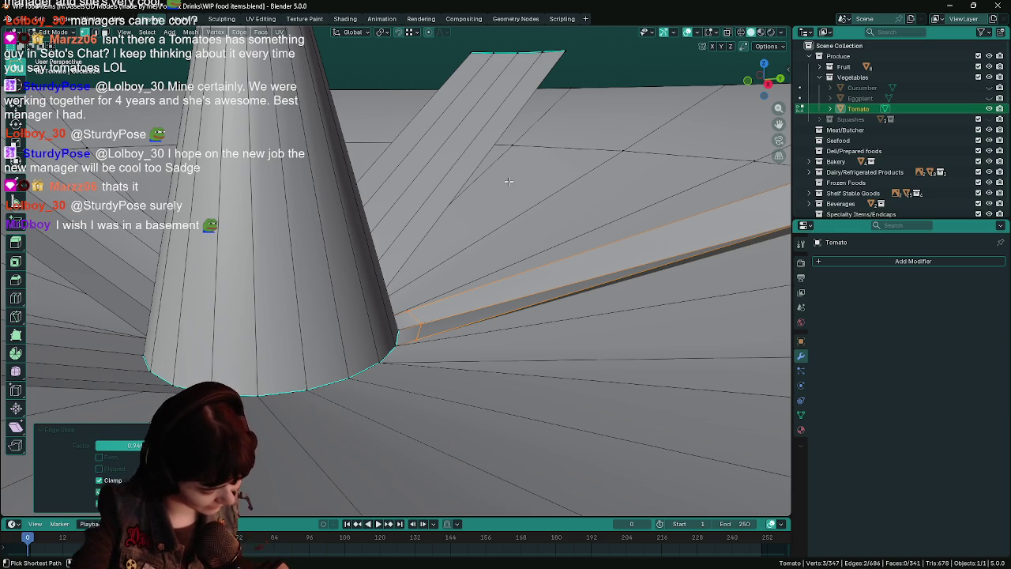
Step: Raise the selected spike-base vertex along Z and slide it along its edge
key(ctrl+s)
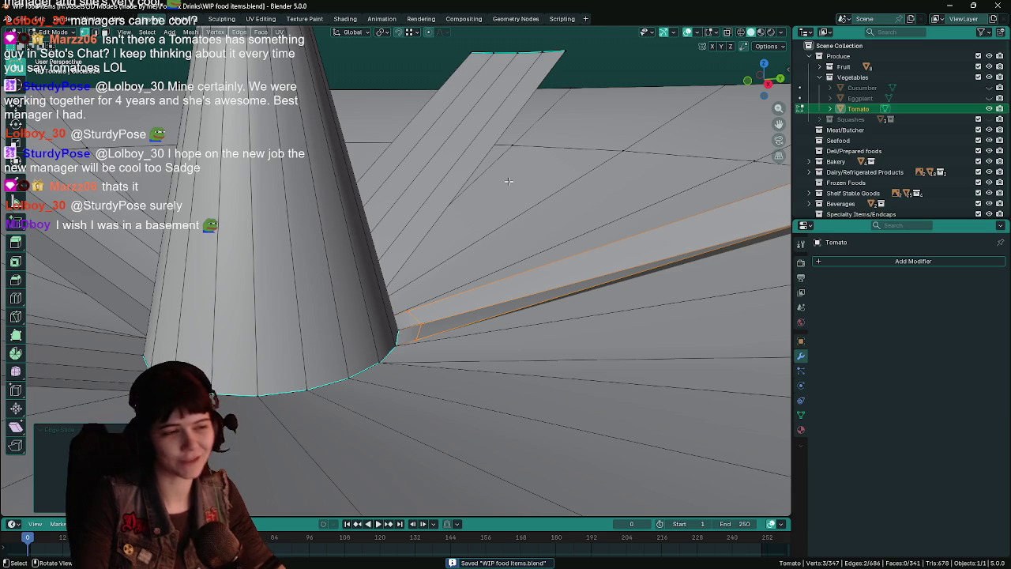
mouse_move(521, 221)
middle_down()
mouse_move(534, 252)
mouse_move(426, 315)
middle_up()
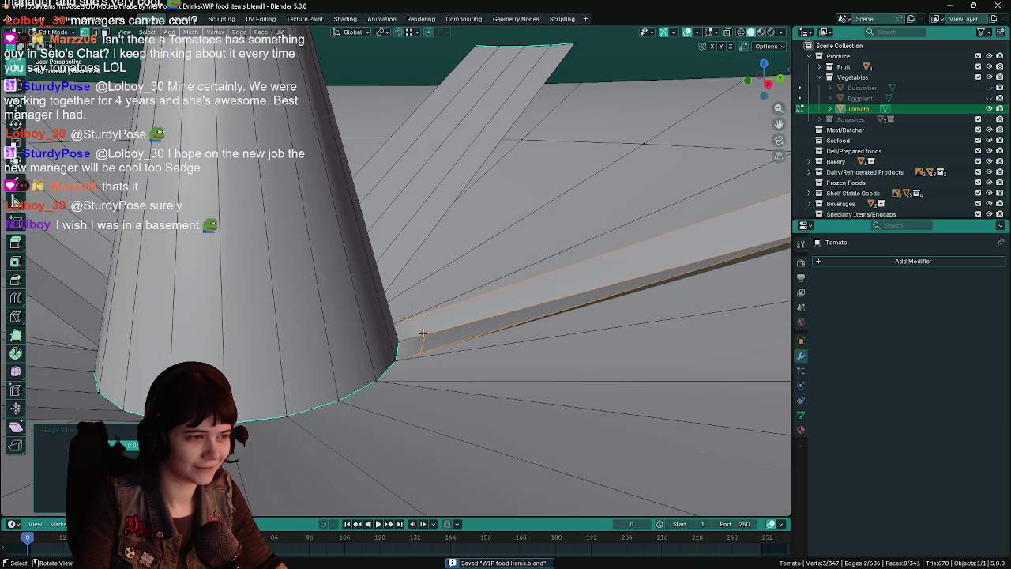
key(g)
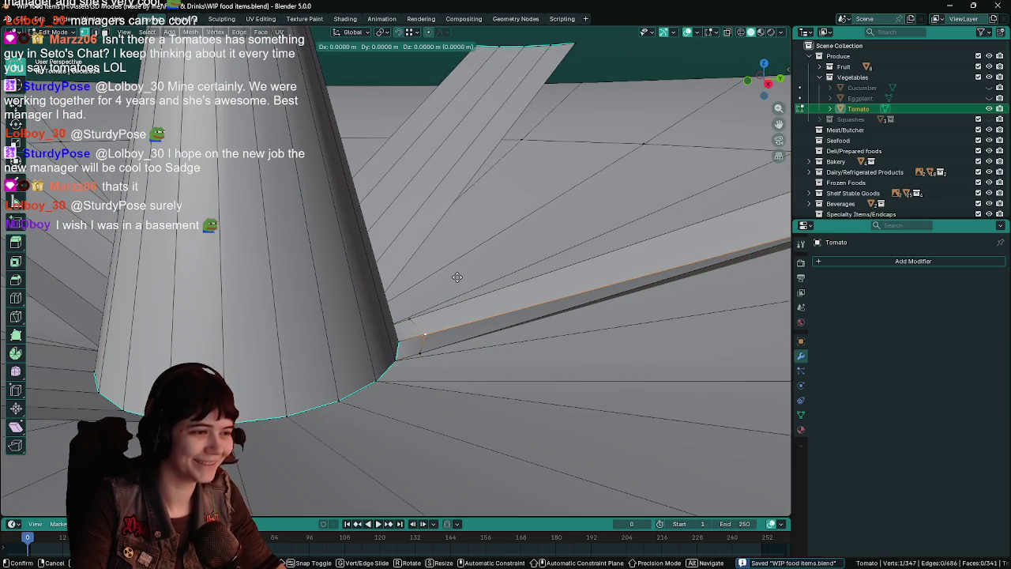
key(z)
click(452, 263)
key(g)
key(g)
click(473, 250)
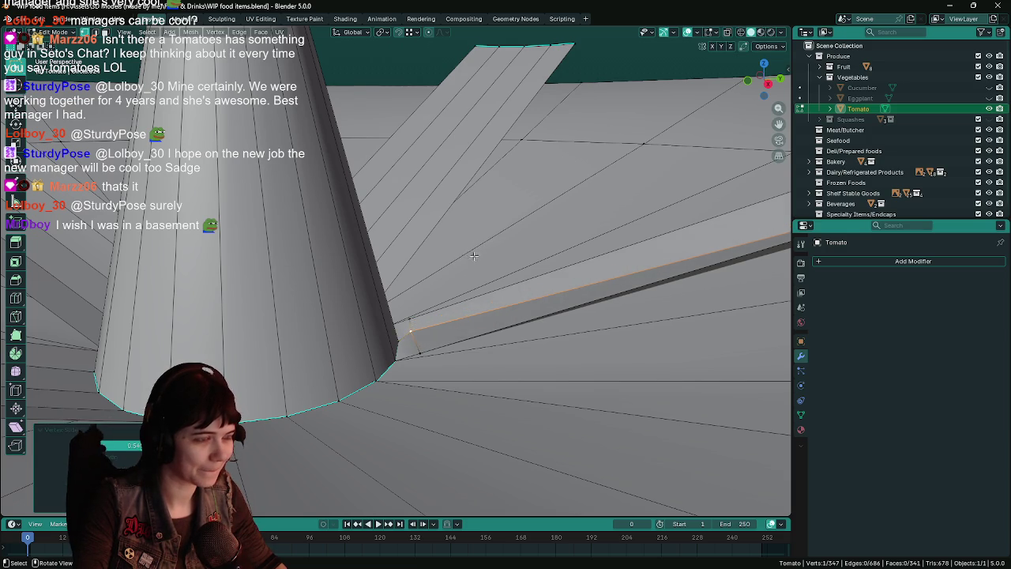
Step: Merge the extra vertices into the cone-edge vertex and save, leaving 344 vertices
key(Tab)
scroll(473, 250, down, 5)
mouse_move(473, 261)
middle_down()
mouse_move(485, 334)
mouse_move(471, 314)
mouse_move(424, 356)
mouse_move(429, 338)
mouse_move(402, 299)
middle_up()
key(Tab)
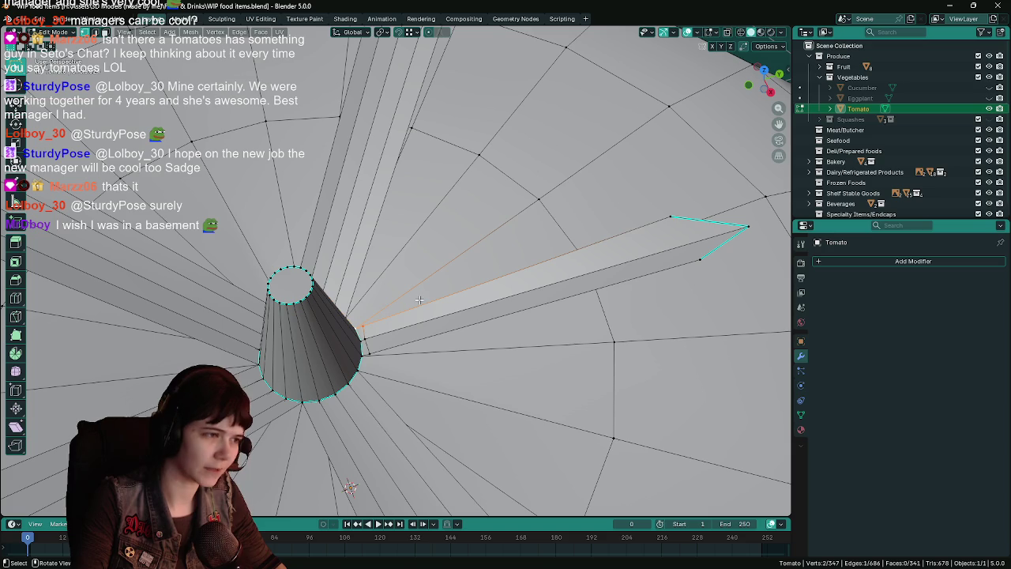
key(m)
click(418, 298)
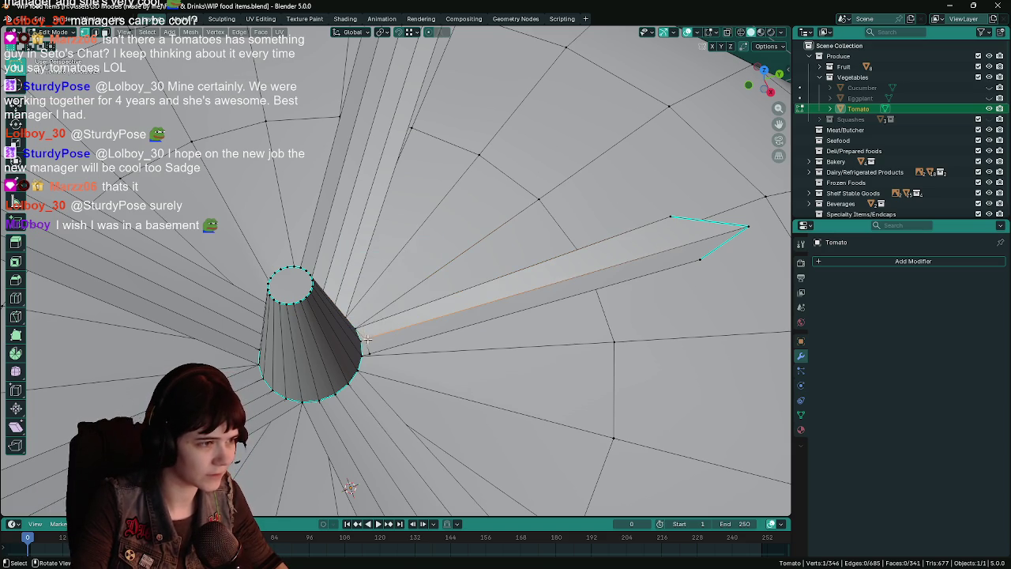
key(g)
click(363, 354)
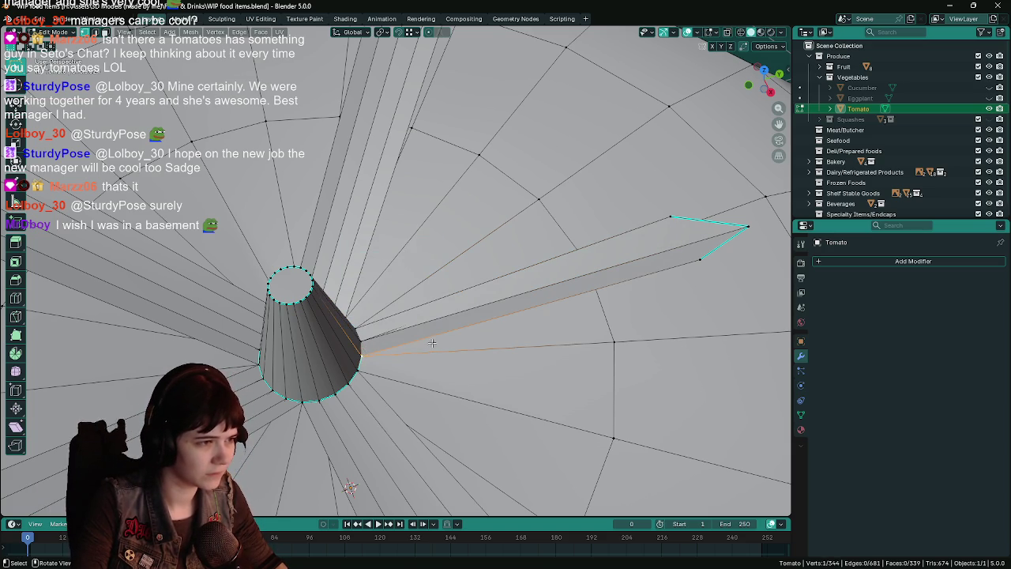
key(ctrl+s)
middle_drag(454, 320, 468, 308)
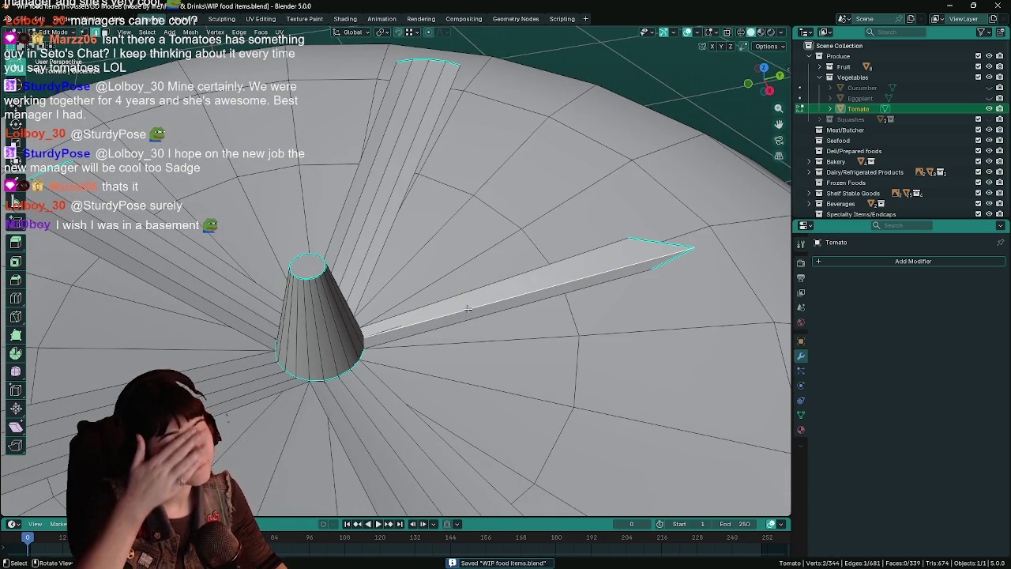
Step: Delete only the spike's faces, then fill a face between its loose edges and the cone-base edge
key(x)
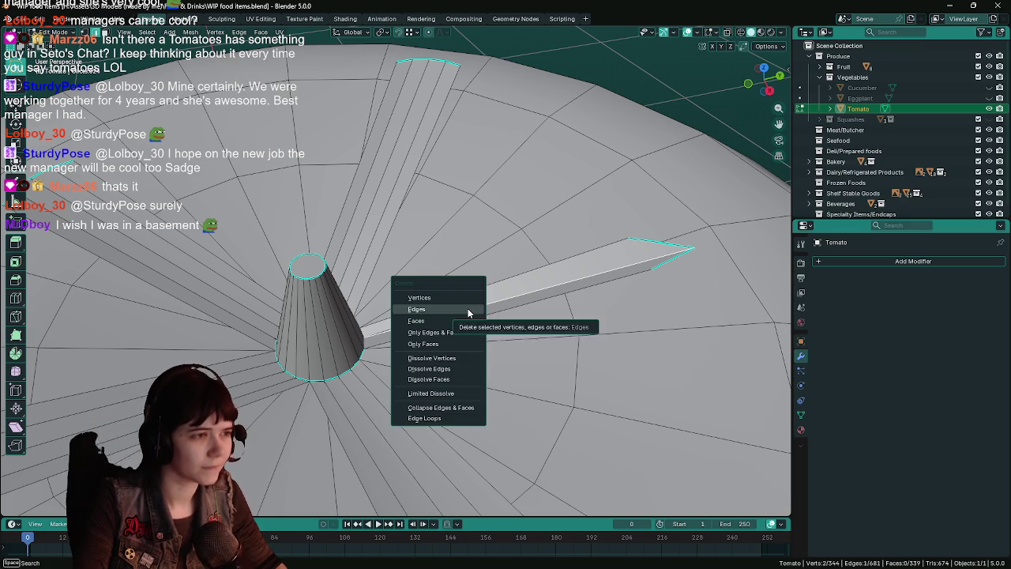
click(467, 308)
middle_drag(469, 298, 616, 270)
shift+click(644, 312)
shift+click(615, 347)
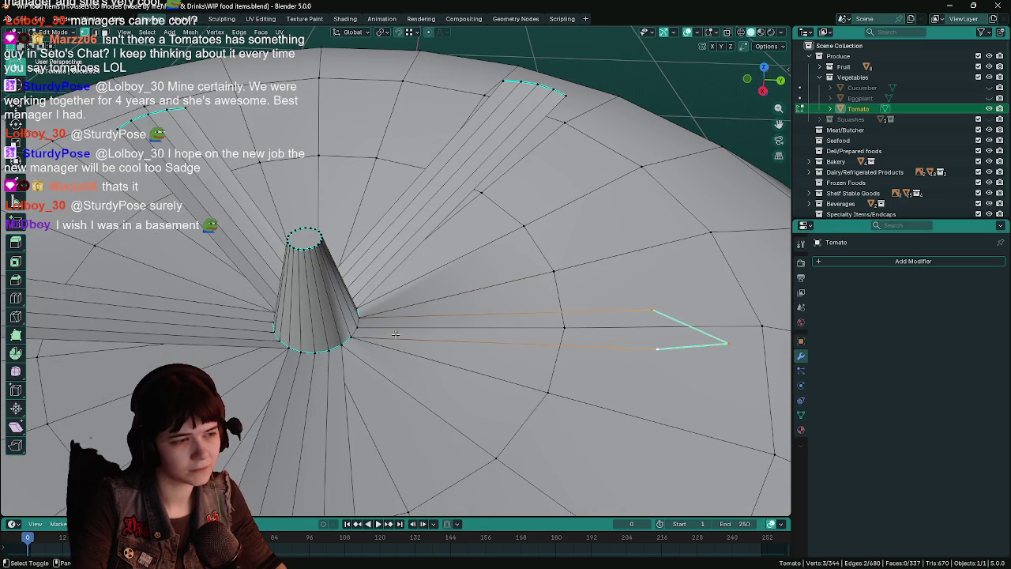
shift+click(352, 337)
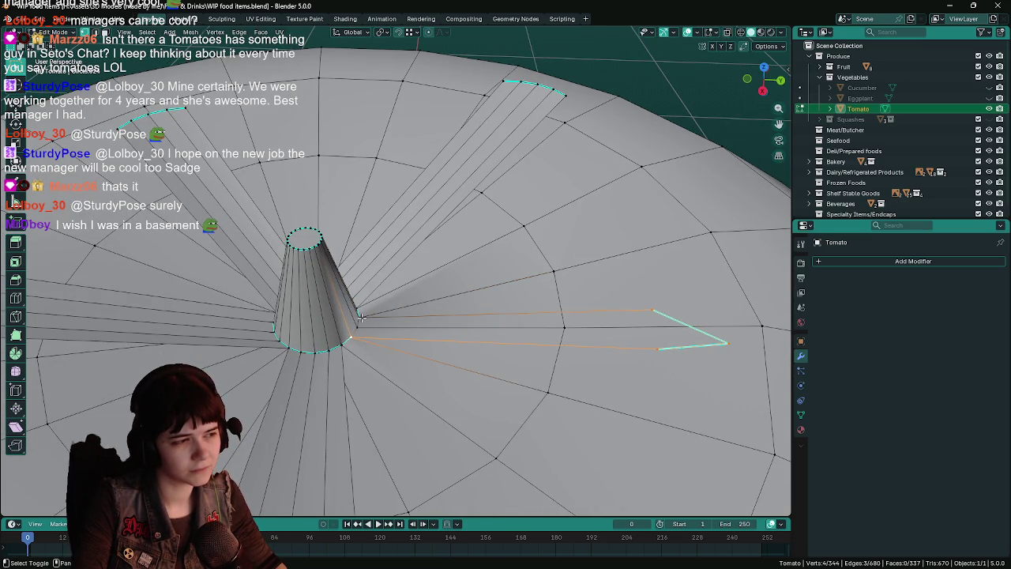
key(f)
middle_drag(398, 330, 457, 322)
Step: Fill the remaining gap between cone and spike, save, and select the linked stem geometry
key(Tab)
key(ctrl+s)
key(Tab)
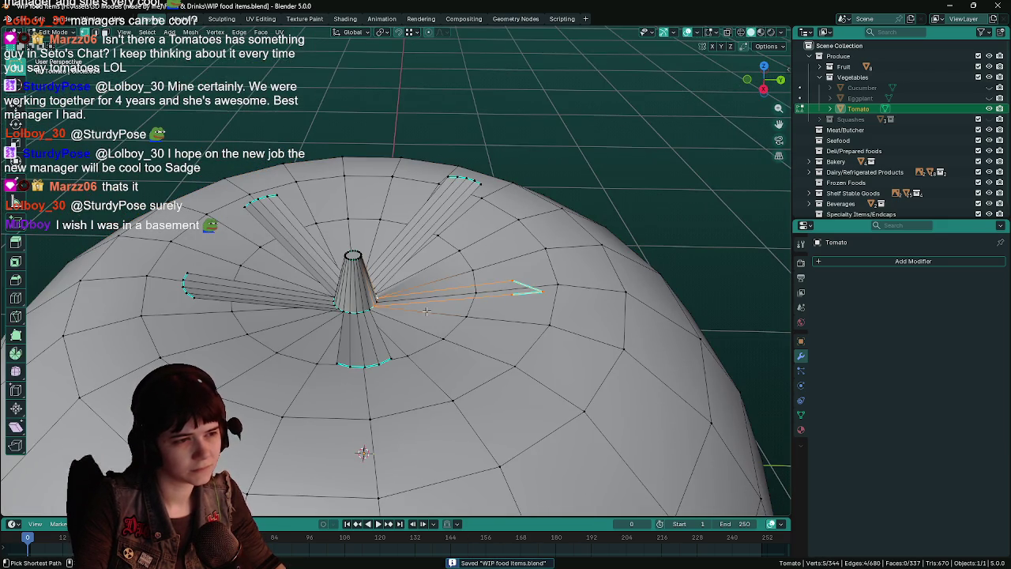
scroll(426, 311, up, 2)
key(alt+a)
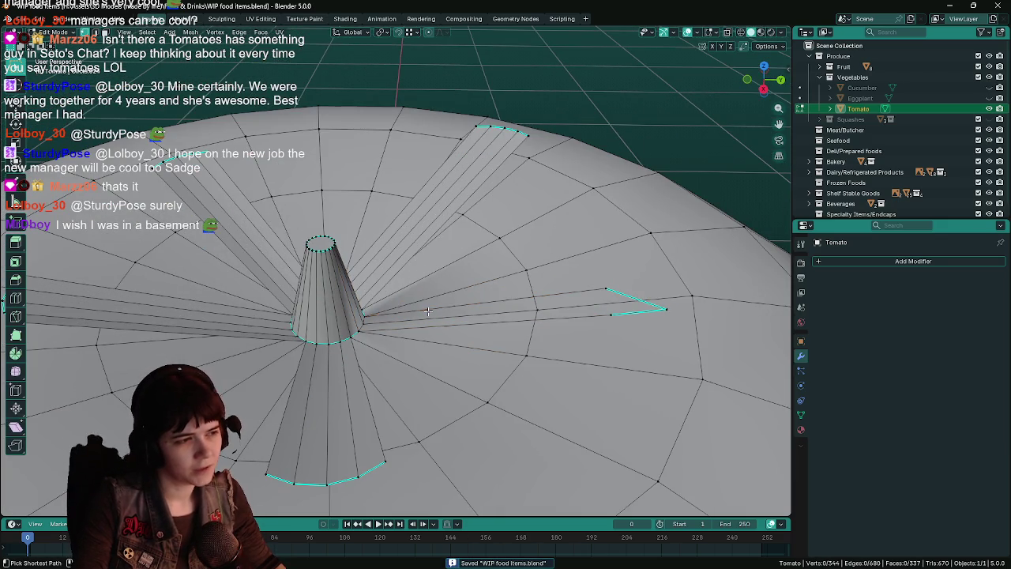
key(f)
middle_drag(427, 310, 479, 299)
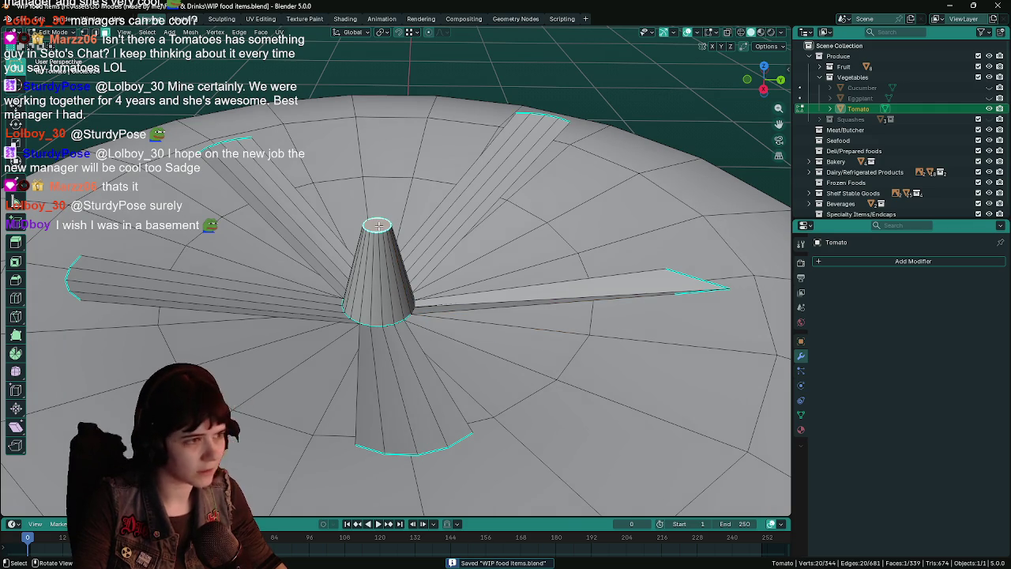
key(ctrl+l)
key(ctrl+z)
middle_drag(378, 225, 744, 345)
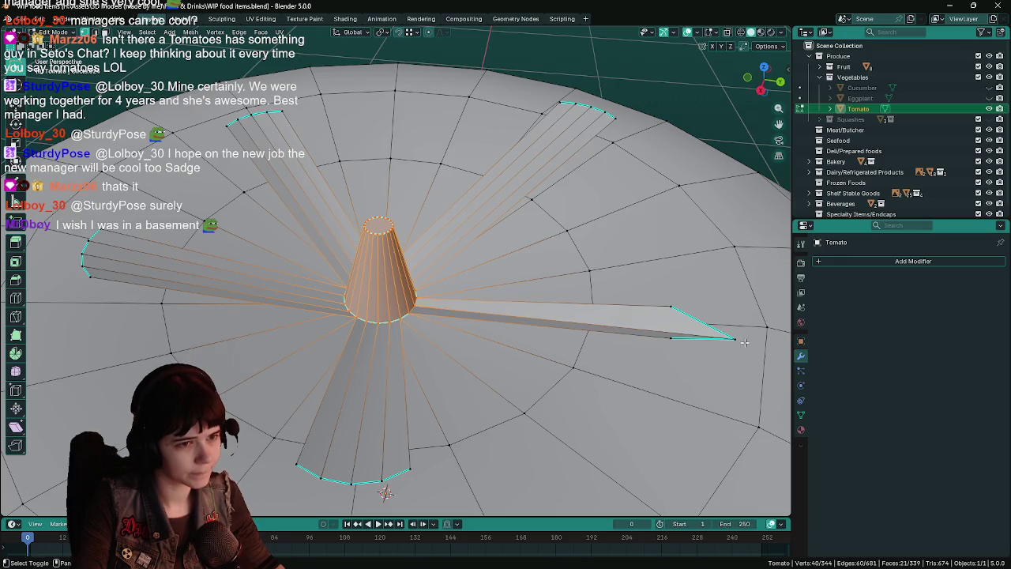
Step: Add the strips of spike faces on the near side of the cone to the selection
shift+click(675, 339)
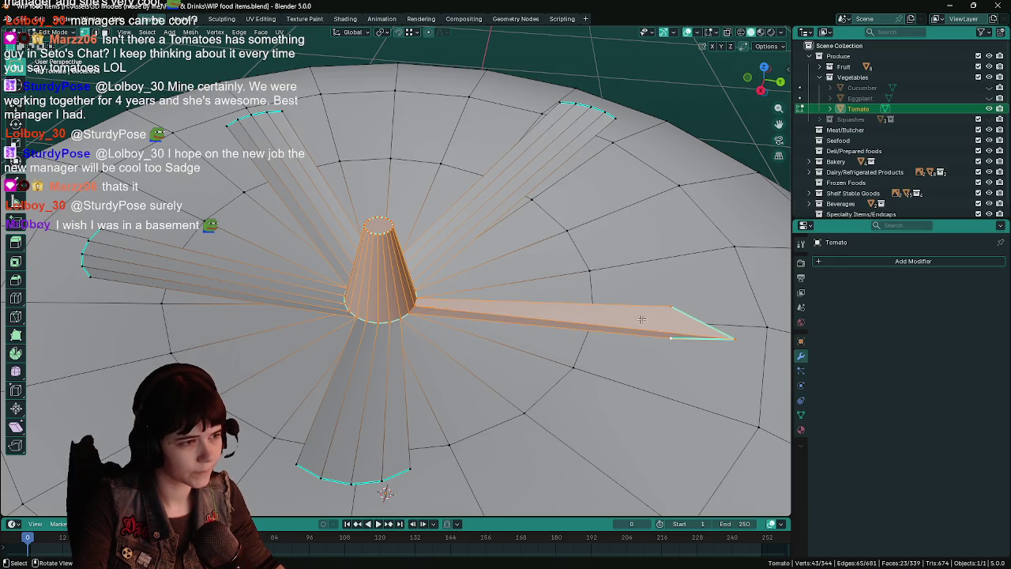
middle_drag(675, 338, 588, 287)
shift+click(592, 285)
shift+click(602, 302)
shift+click(604, 320)
shift+click(602, 341)
shift+click(601, 349)
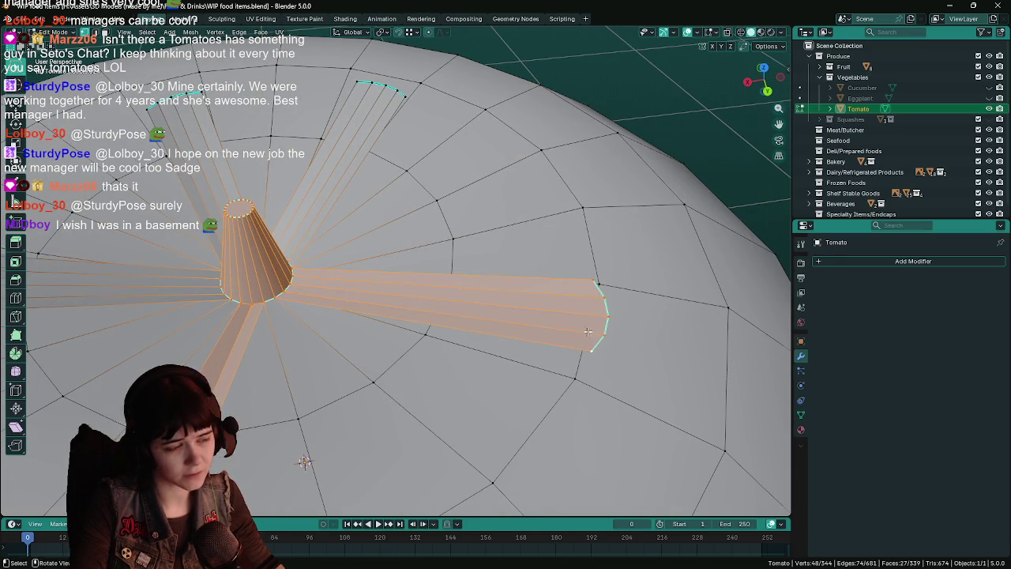
middle_drag(601, 349, 403, 357)
shift+click(422, 357)
Step: Save, then add the remaining spike tips and faces around the stem to the selection
middle_drag(491, 324, 571, 368)
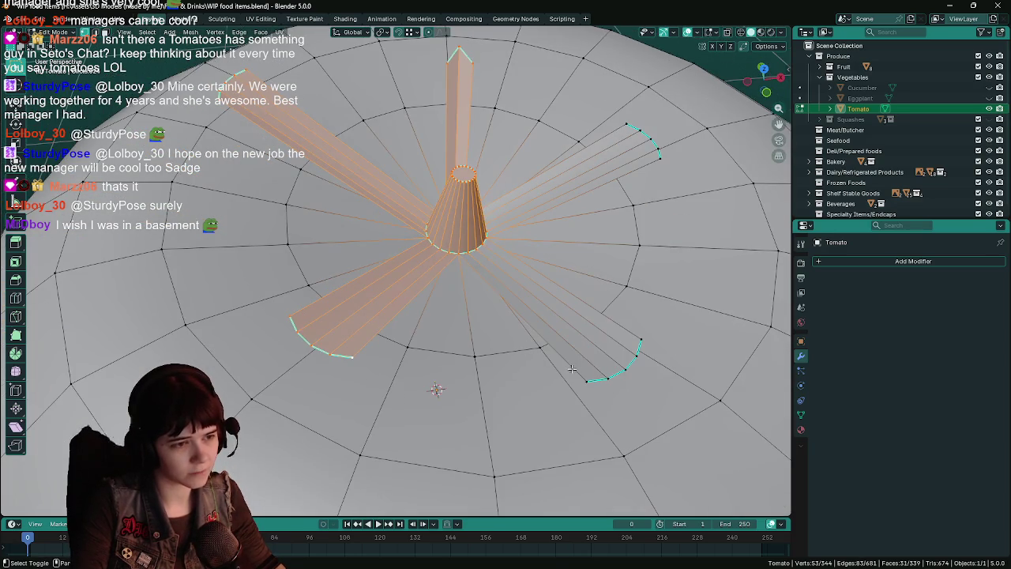
middle_drag(640, 341, 621, 353)
key(ctrl+s)
shift+click(621, 351)
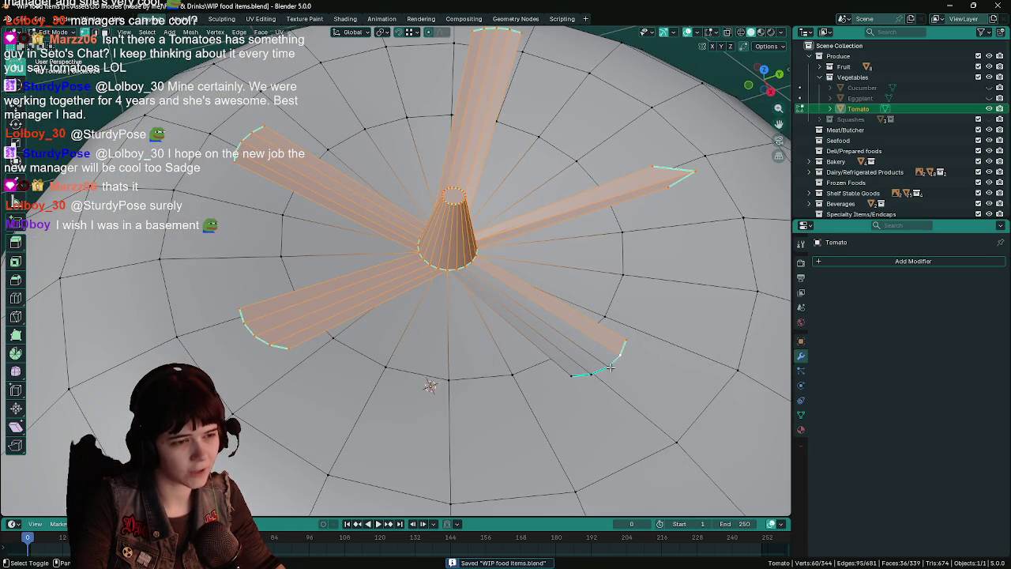
shift+click(606, 368)
shift+click(572, 375)
Step: Separate the selected stem and spikes into a new object, return to Object Mode and save
key(p)
click(588, 325)
key(Tab)
click(451, 253)
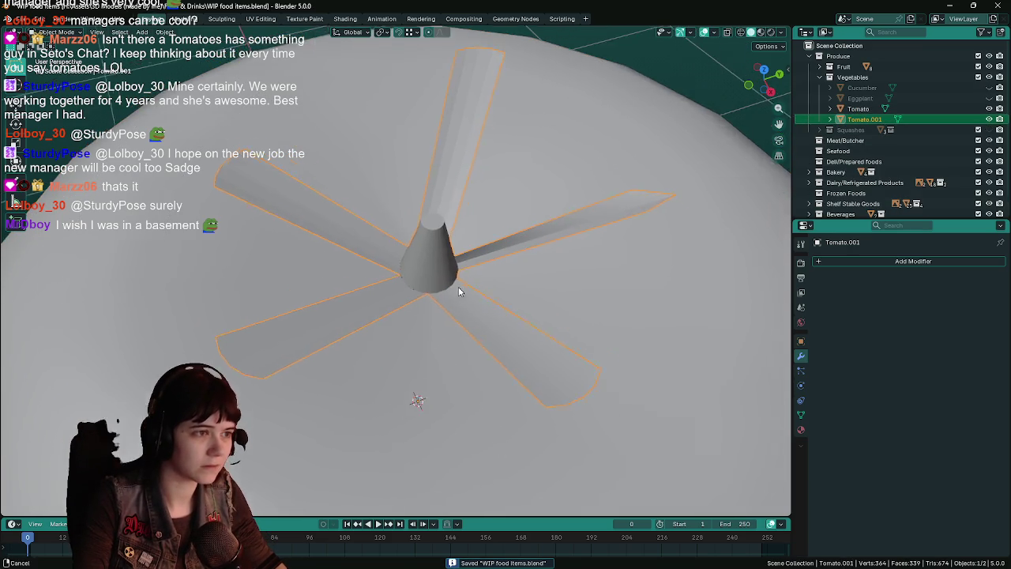
scroll(461, 286, up, 2)
key(ctrl+s)
Step: Rename the Tomato.001 object to TomatoStem in the Outliner and save
middle_drag(463, 288, 466, 237)
key(Tab)
key(Tab)
double_click(865, 119)
key(End)
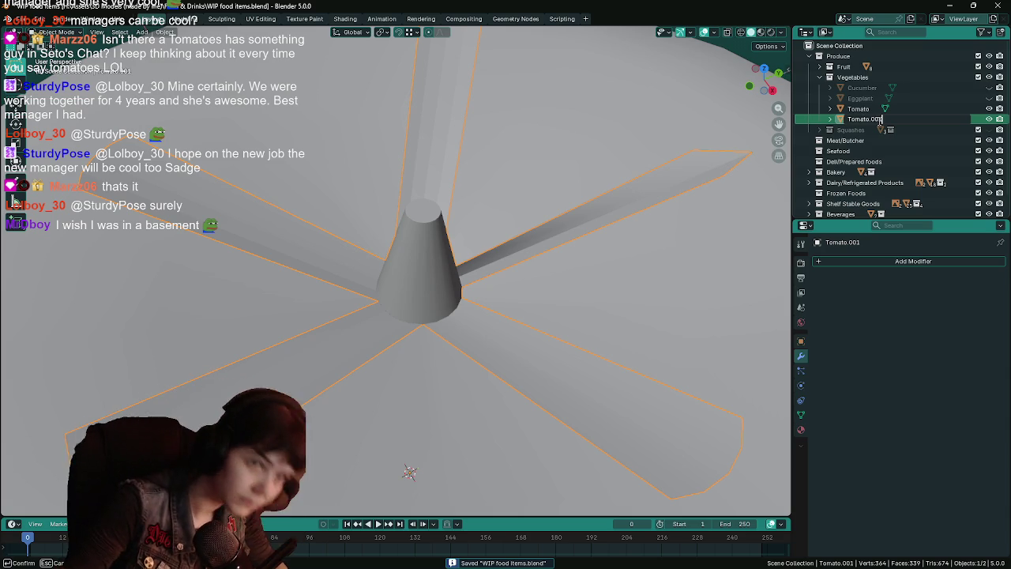
key(BackSpace)
key(BackSpace)
key(BackSpace)
text(Stem)
key(Return)
key(ctrl+s)
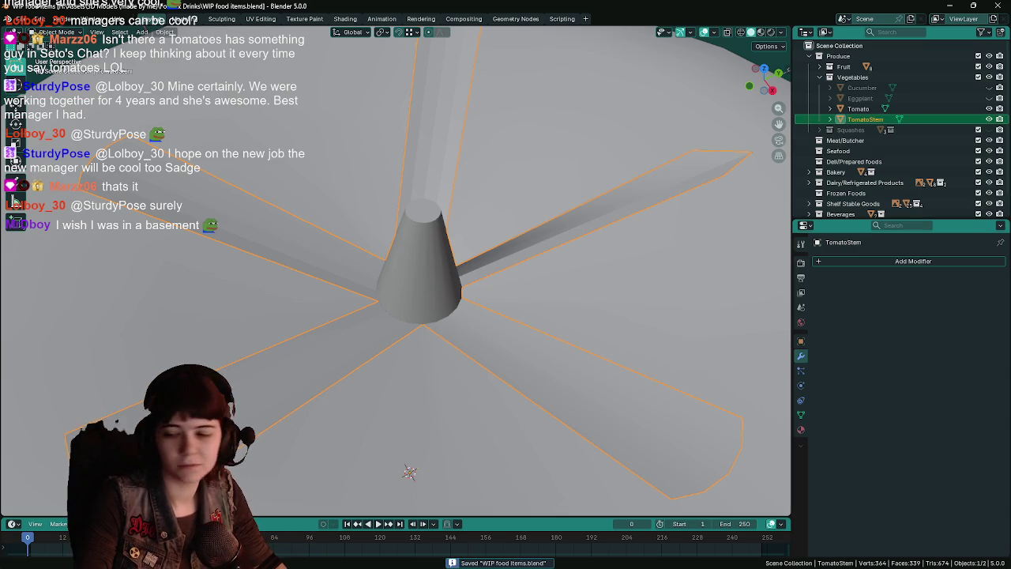
Step: Enter Edit Mode on TomatoStem and look straight down on the stem
middle_drag(602, 230, 587, 218)
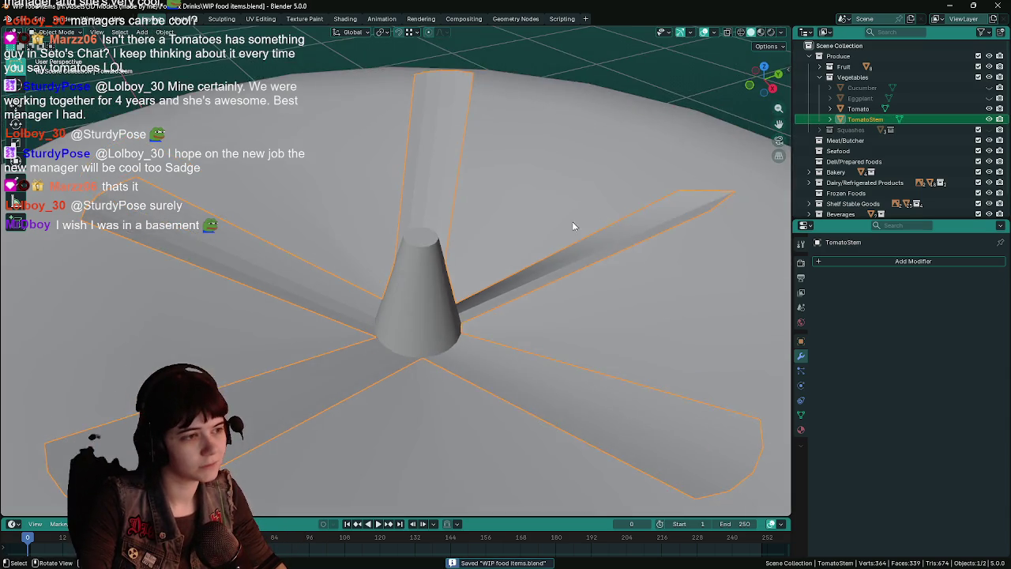
key(Tab)
mouse_move(531, 239)
middle_down()
mouse_move(464, 311)
mouse_move(514, 283)
mouse_move(441, 200)
mouse_move(600, 300)
middle_up()
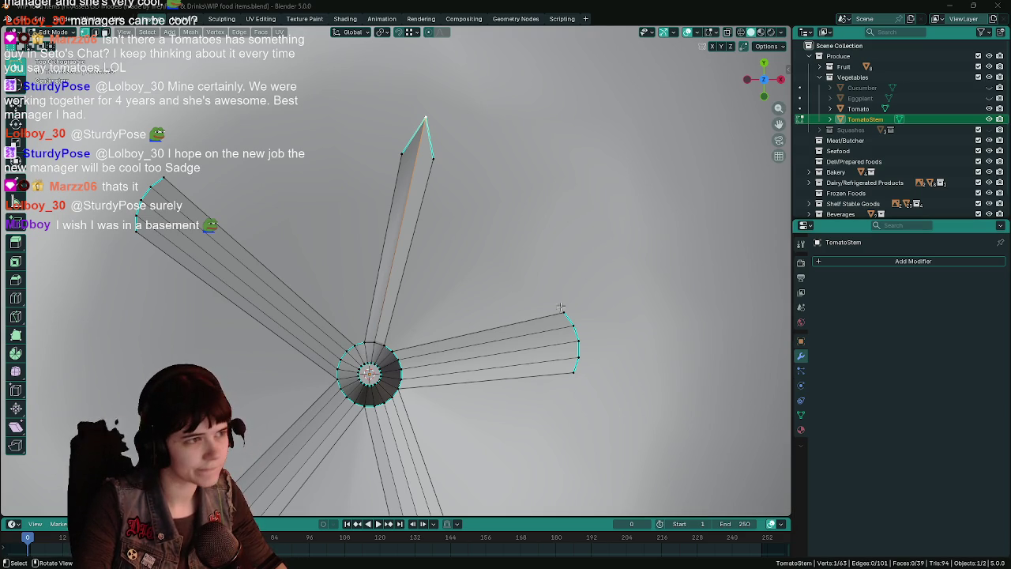
Step: Move the upper spike's tip vertex outward twice in top view
middle_drag(385, 156, 475, 242)
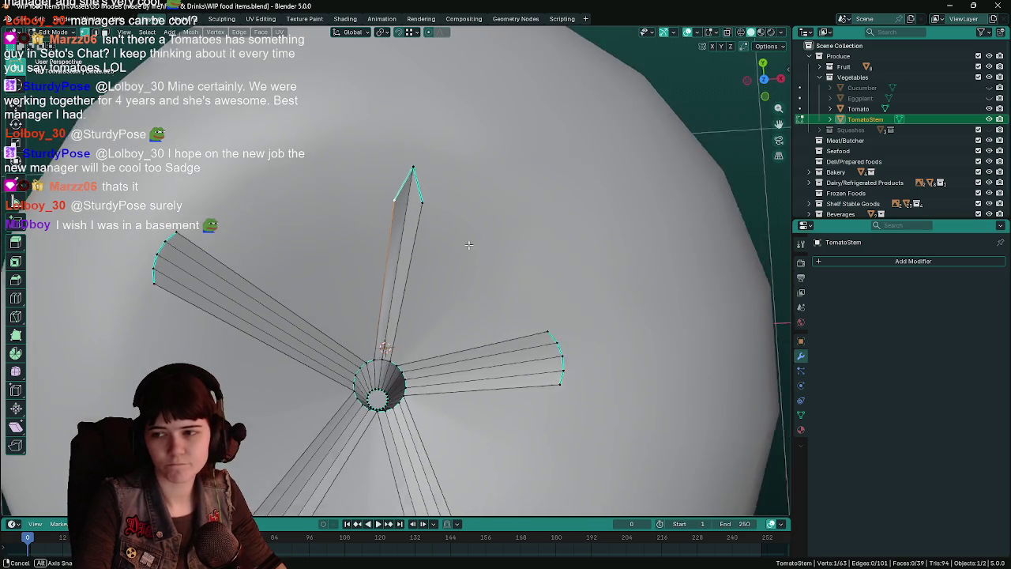
key(ctrl+s)
key(KP_7)
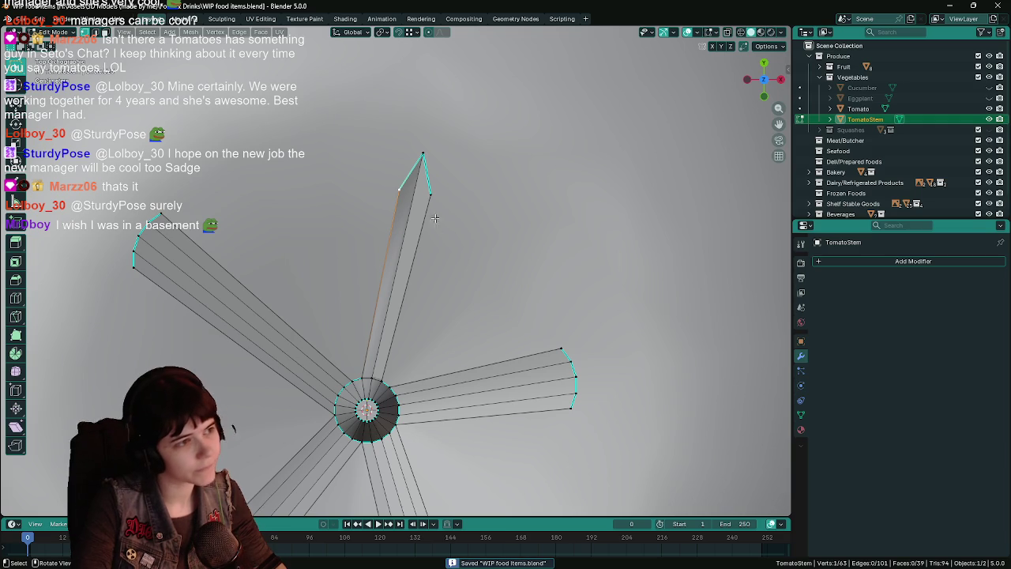
key(g)
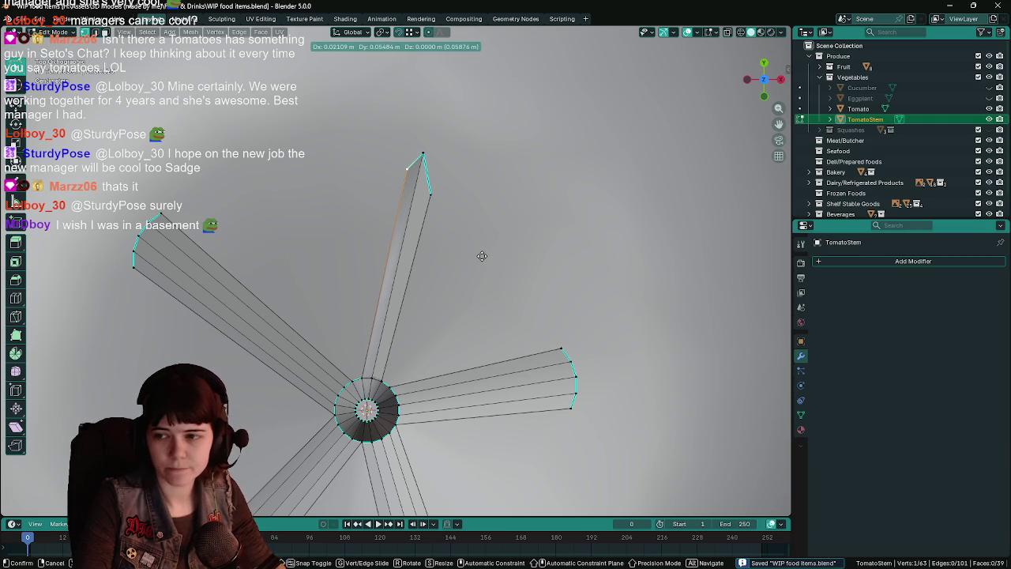
click(482, 256)
key(g)
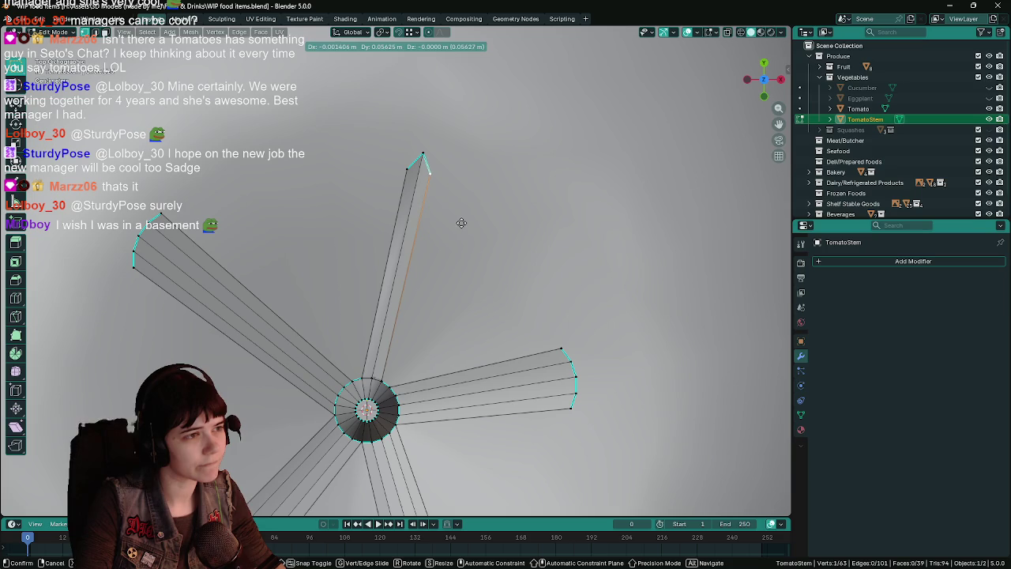
click(461, 223)
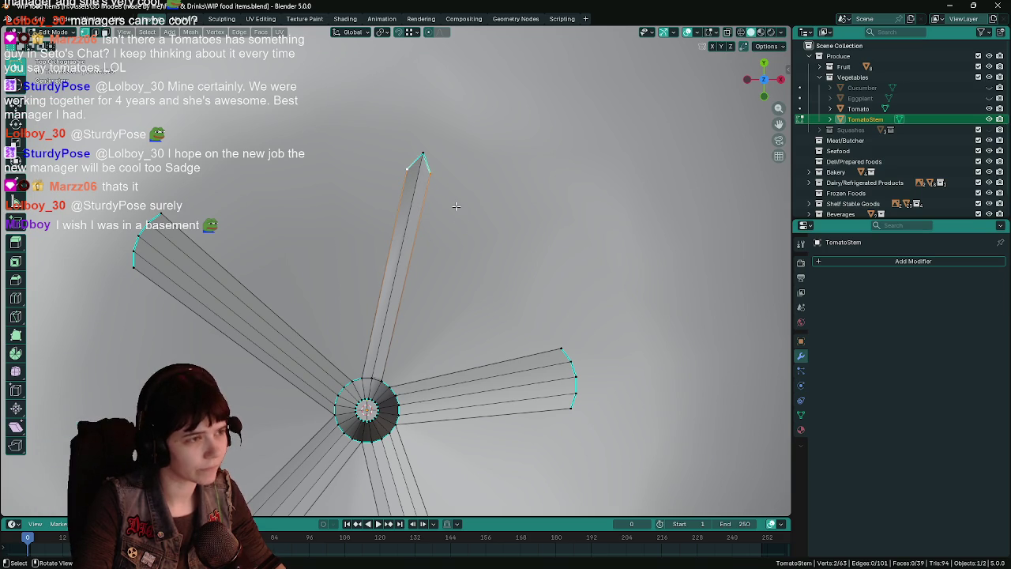
Step: Select a single tip vertex and slide it along its edge
click(414, 170)
key(ctrl+s)
click(414, 171)
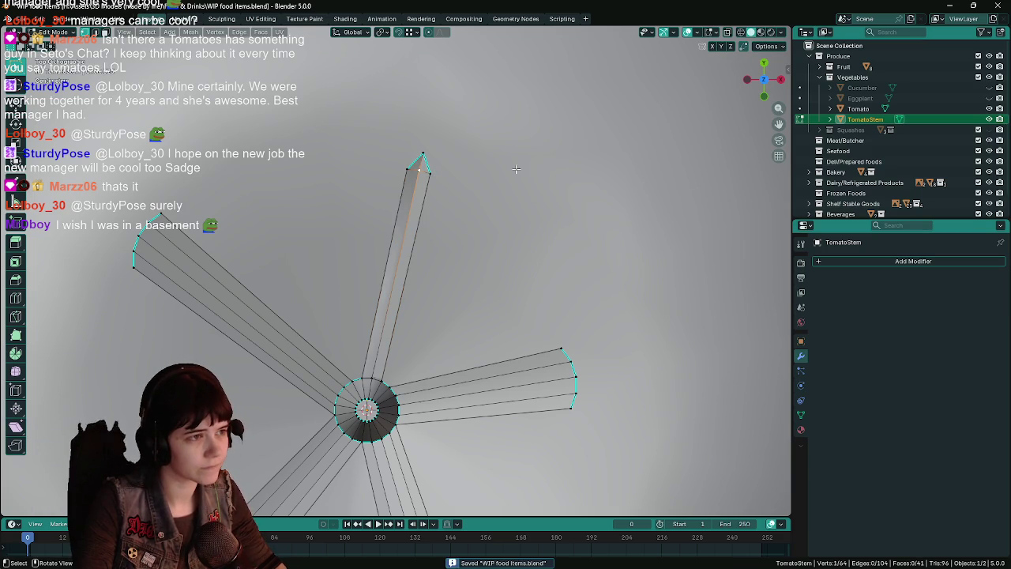
key(shift+v)
key(Tab)
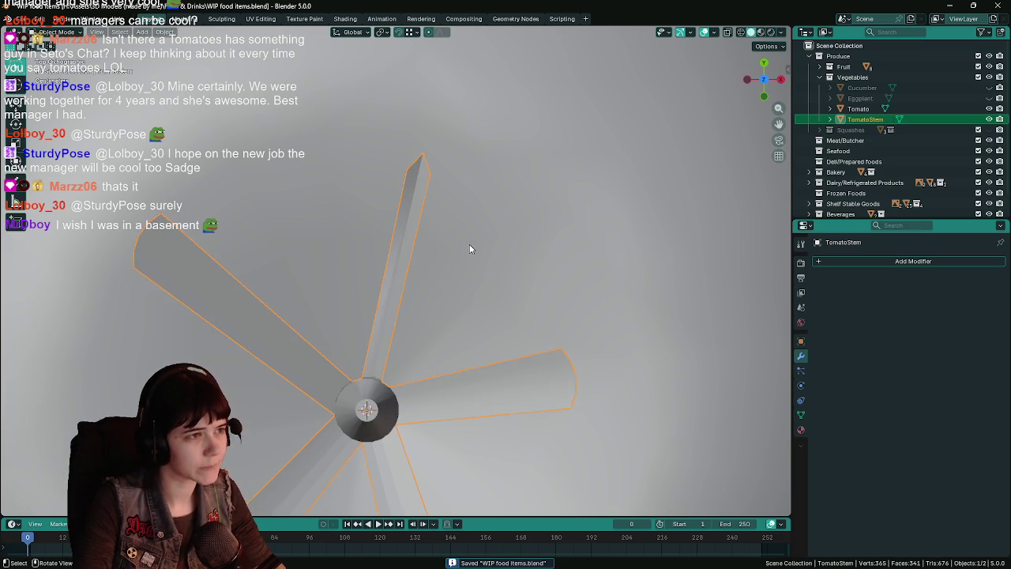
key(Tab)
mouse_move(470, 250)
middle_down()
mouse_move(427, 176)
mouse_move(501, 237)
middle_up()
Step: Raise the stem tip vertices along Z and slide the tip vertex further
key(g)
key(z)
click(499, 232)
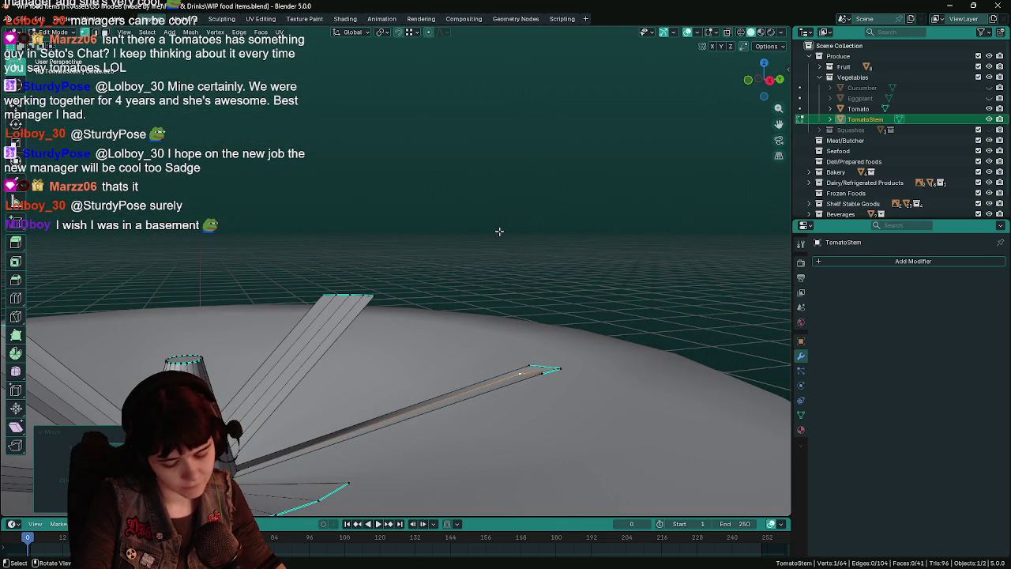
key(KP_7)
key(shift+v)
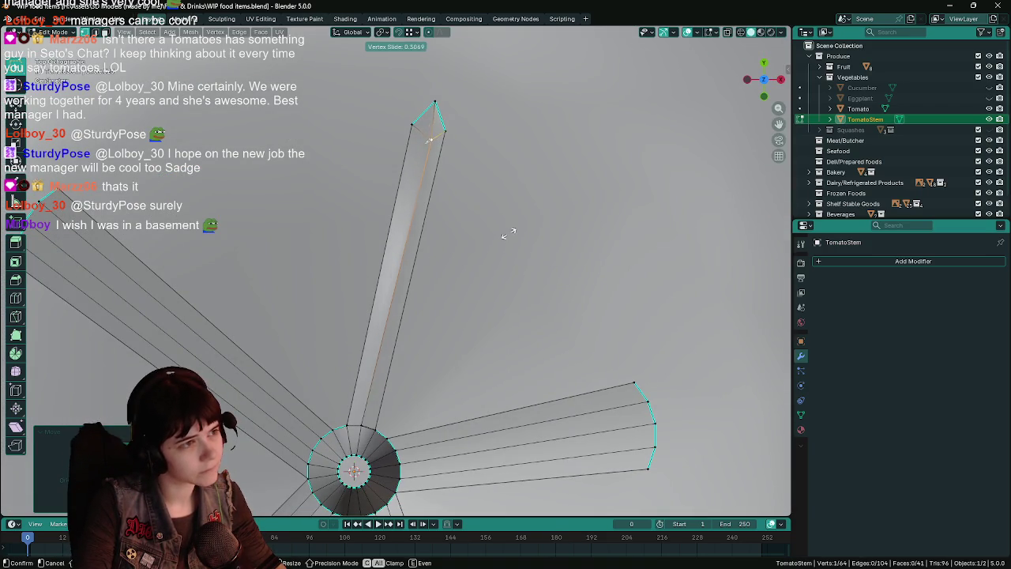
click(502, 228)
key(Tab)
Step: Merge the upper sepal's tip vertices into one point, after undoing a dissolve
mouse_move(535, 311)
middle_down()
mouse_move(410, 200)
mouse_move(464, 244)
middle_up()
key(KP_7)
key(Tab)
key(ctrl+s)
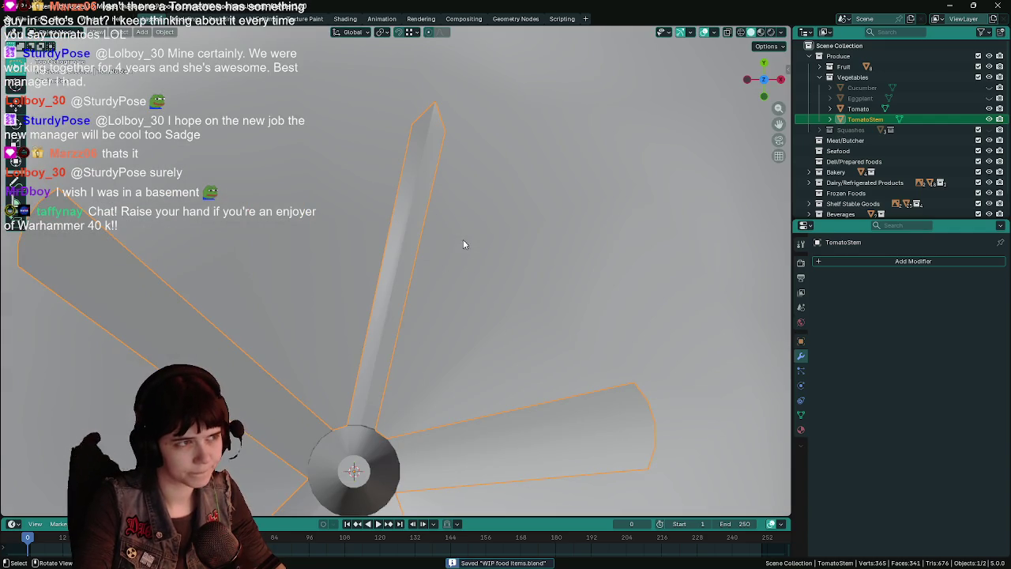
key(x)
click(453, 285)
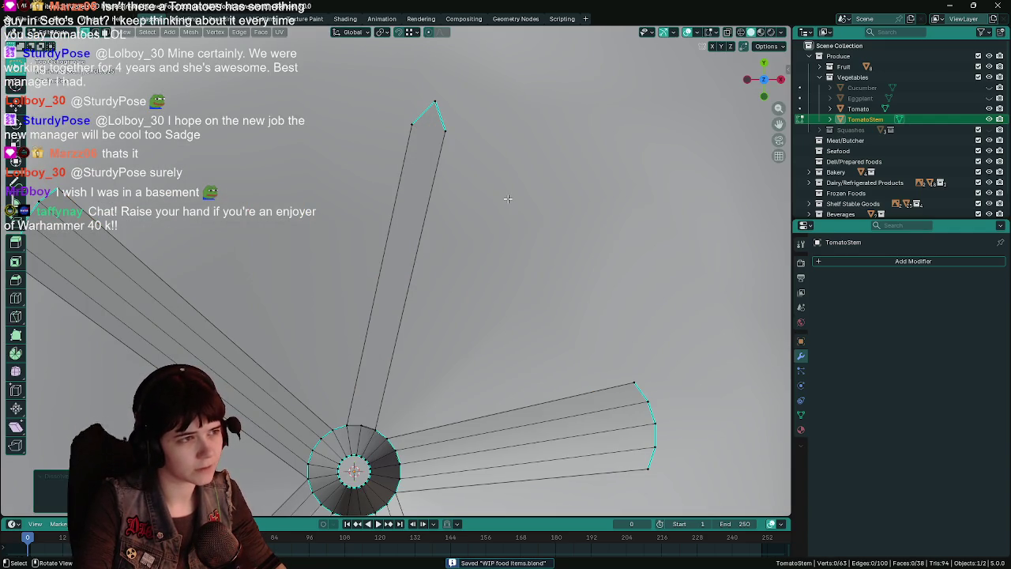
key(ctrl+z)
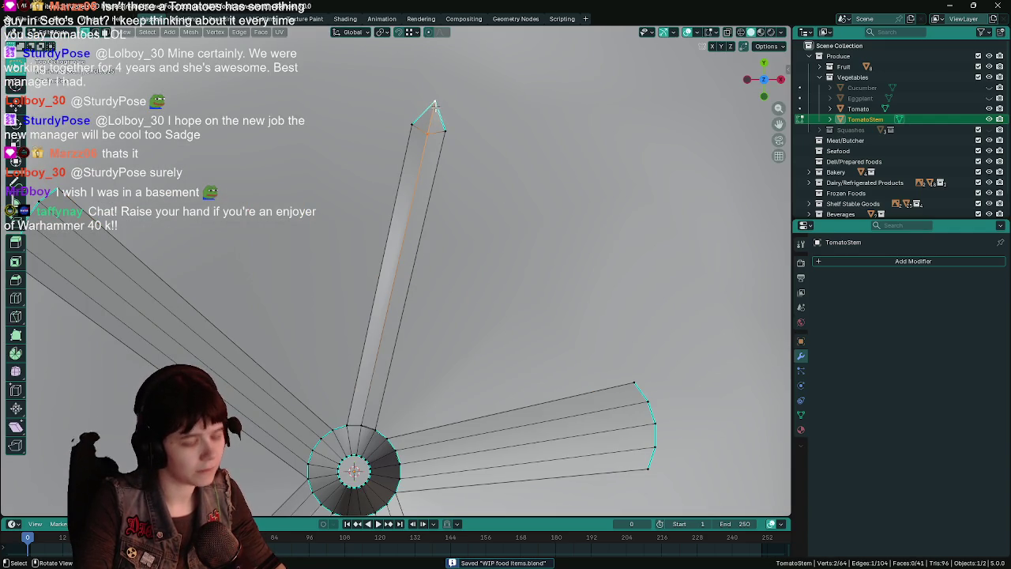
key(x)
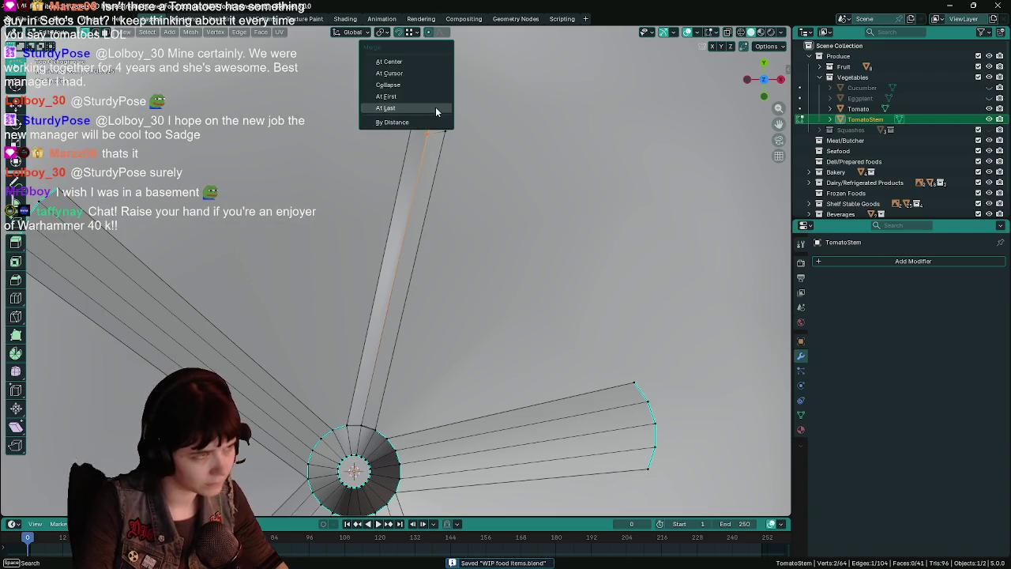
click(435, 108)
Step: Check the pointed tip from several angles, save, and deselect the merged vertex
middle_drag(435, 109, 472, 203)
key(ctrl+s)
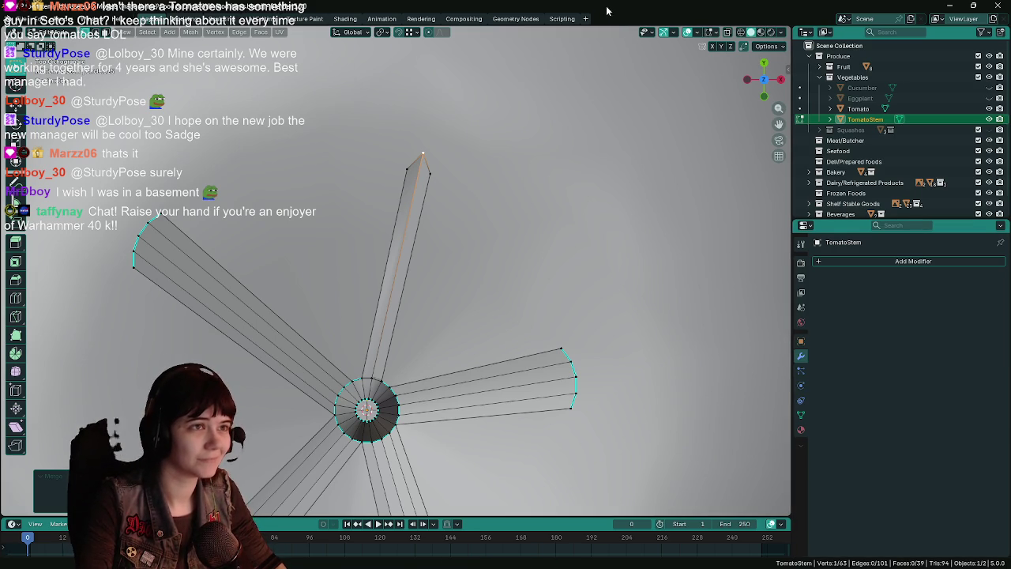
key(ctrl+s)
scroll(459, 204, up, 2)
scroll(462, 204, down, 1)
scroll(467, 204, down, 1)
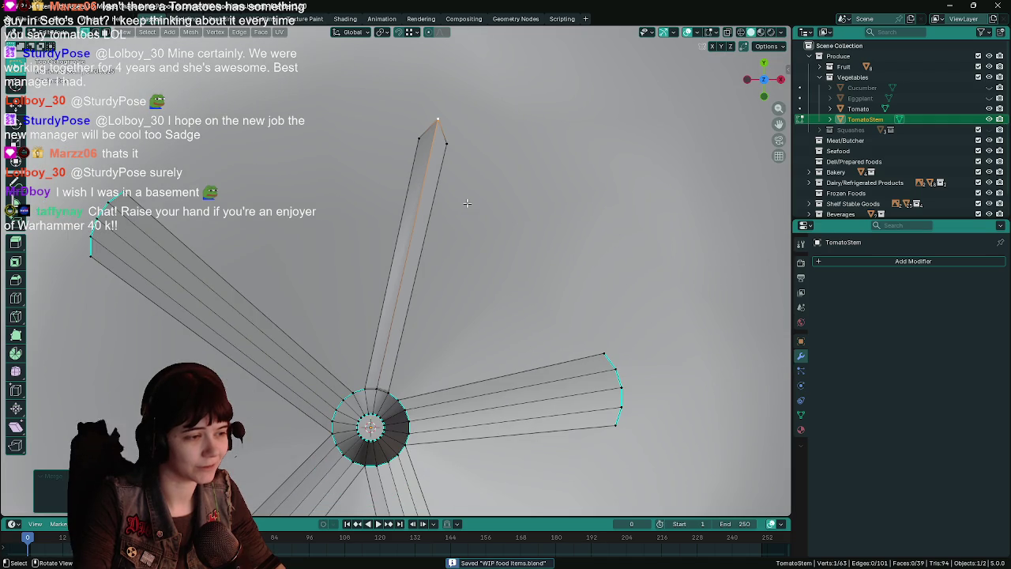
mouse_move(466, 200)
middle_down()
mouse_move(353, 317)
mouse_move(333, 298)
middle_up()
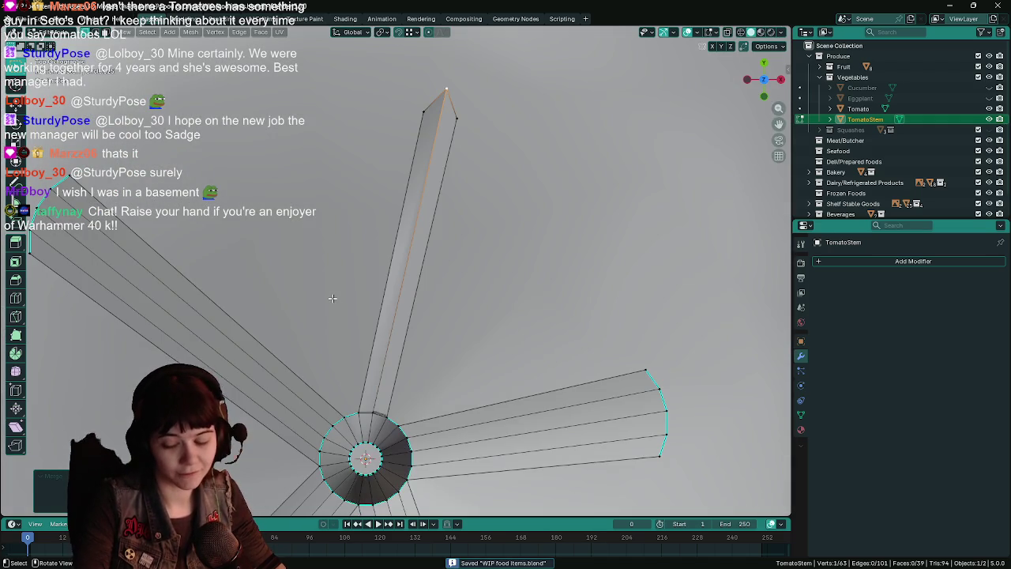
middle_drag(460, 315, 453, 362)
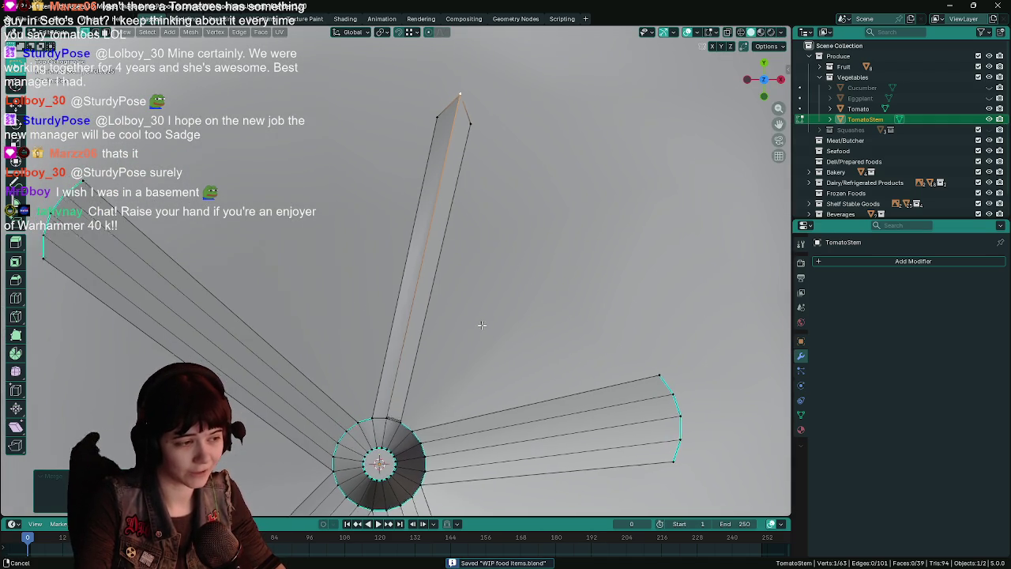
click(389, 424)
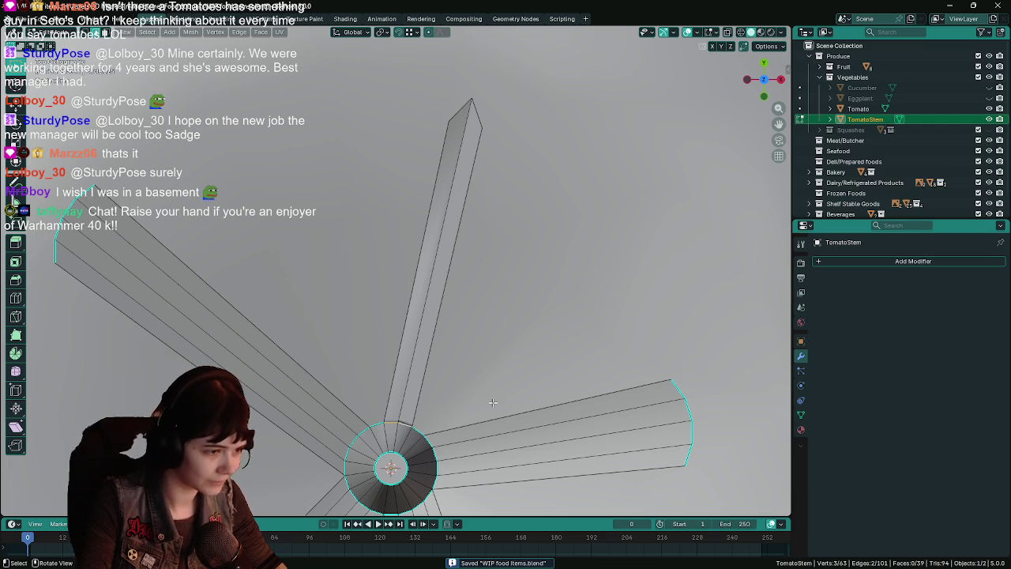
Step: Select the edge run going around the TomatoStem hub ring
middle_drag(401, 424, 439, 363)
shift+click(443, 367)
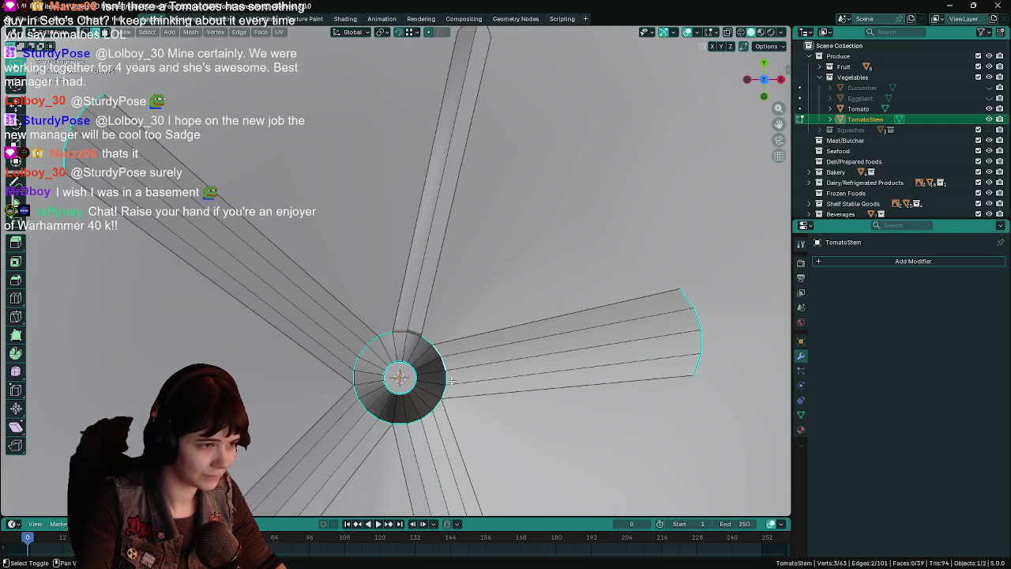
shift+click(445, 369)
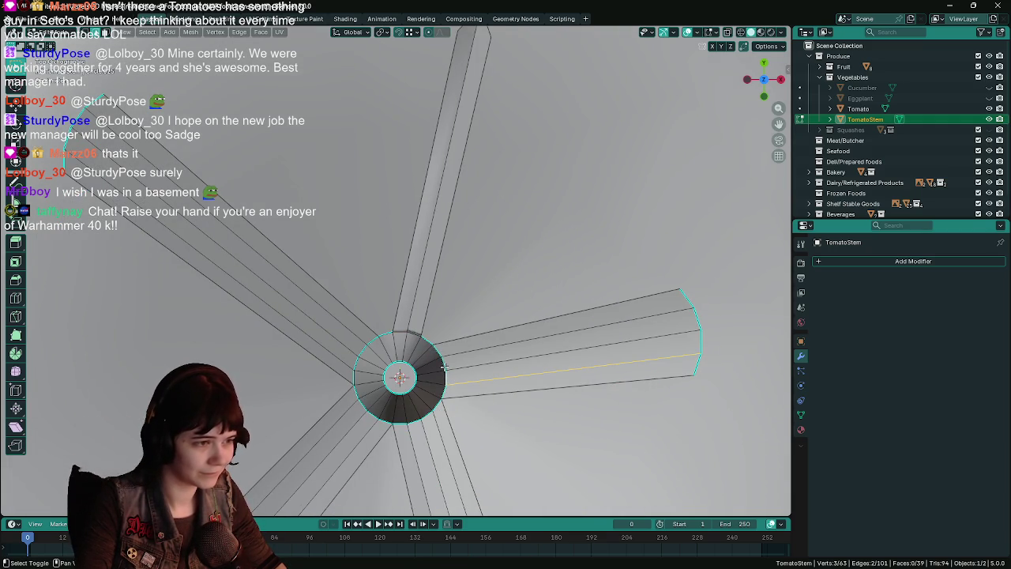
shift+click(440, 362)
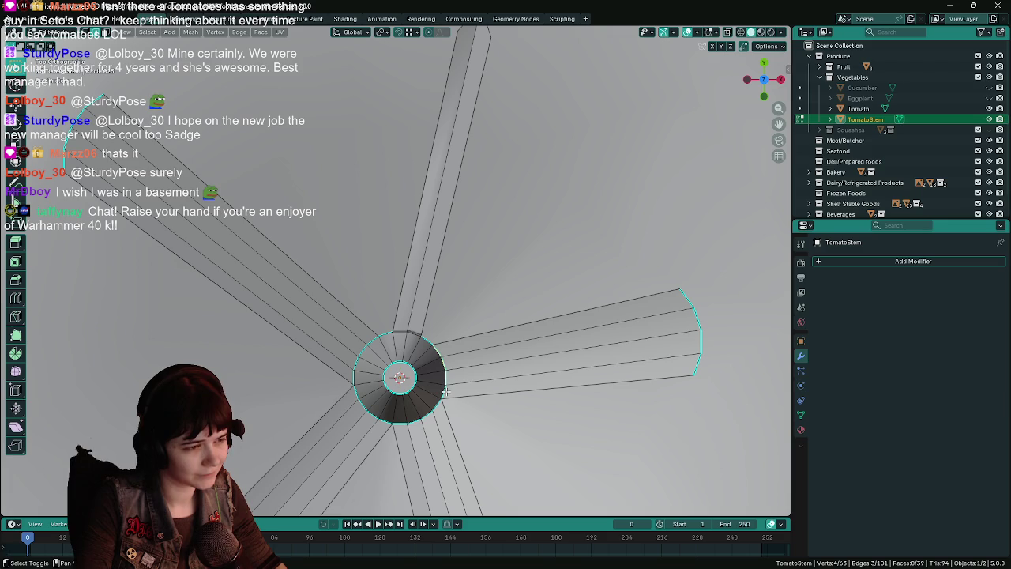
key(ctrl+s)
right_click(445, 392)
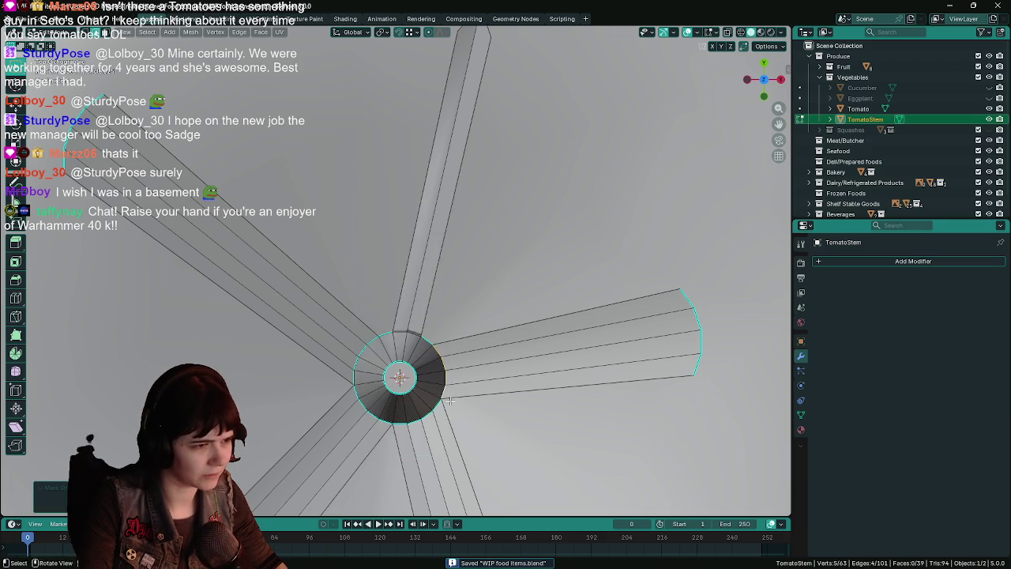
shift+middle_drag(445, 392, 522, 308)
click(441, 353)
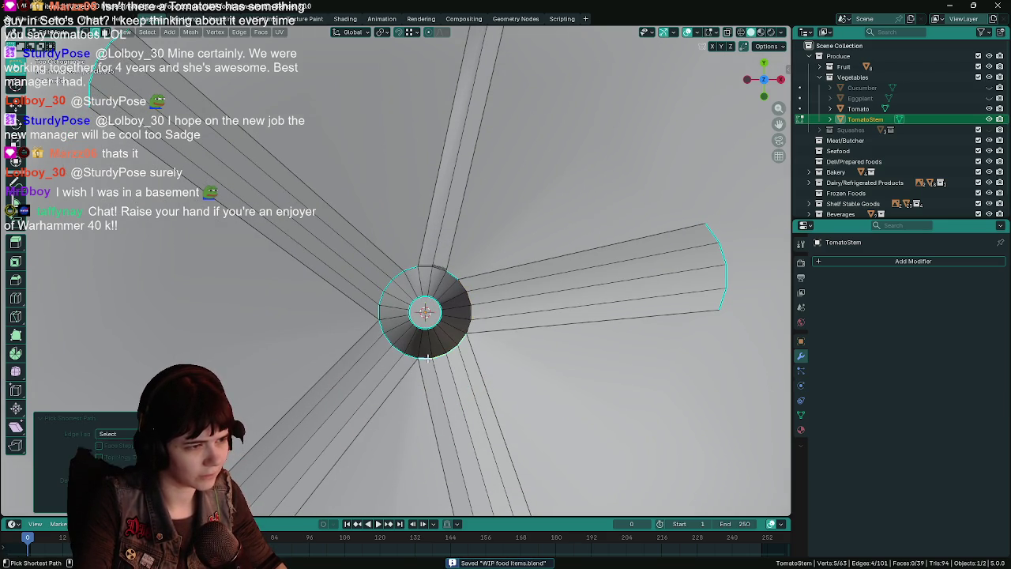
ctrl+click(380, 319)
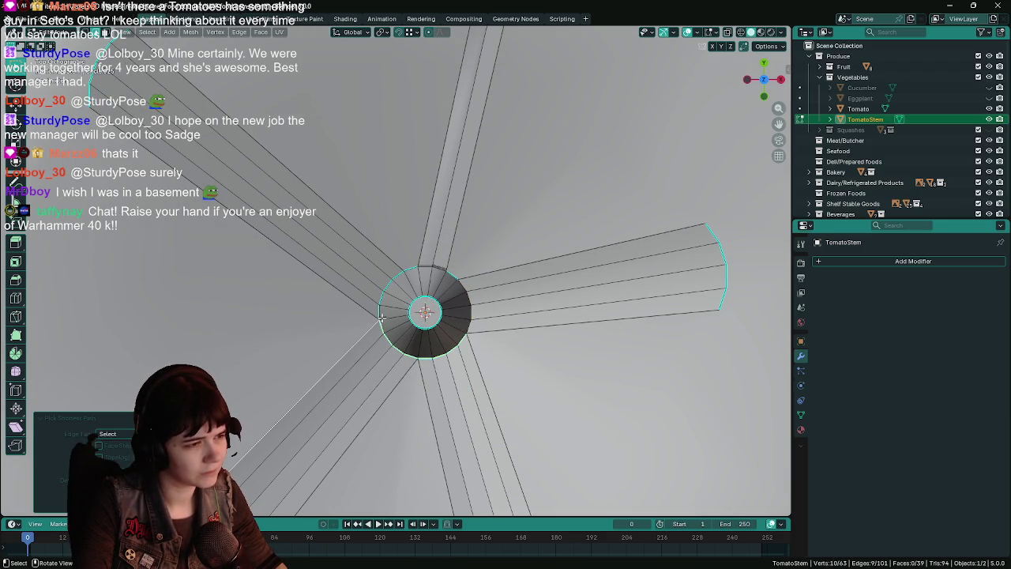
ctrl+click(379, 304)
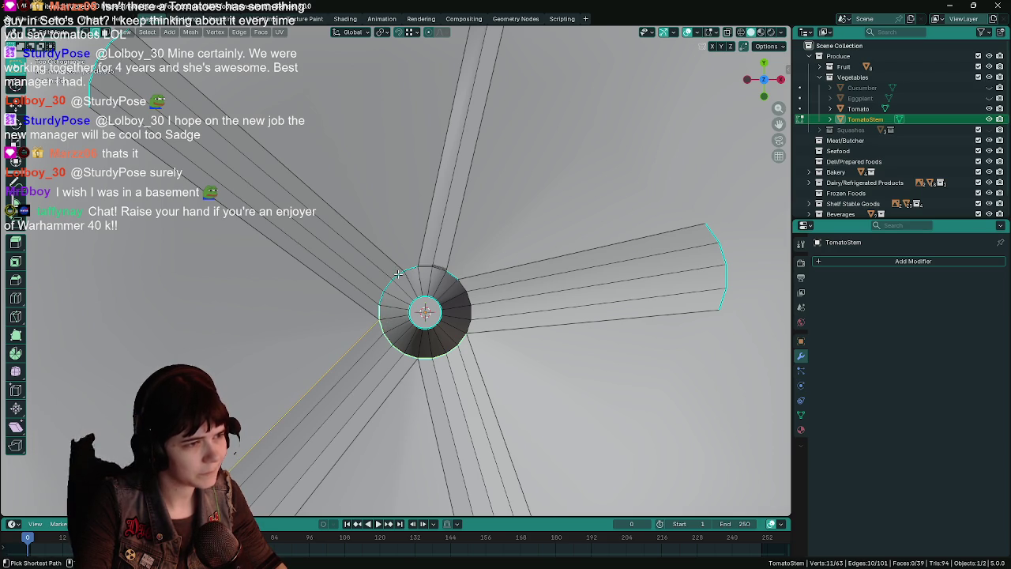
key(x)
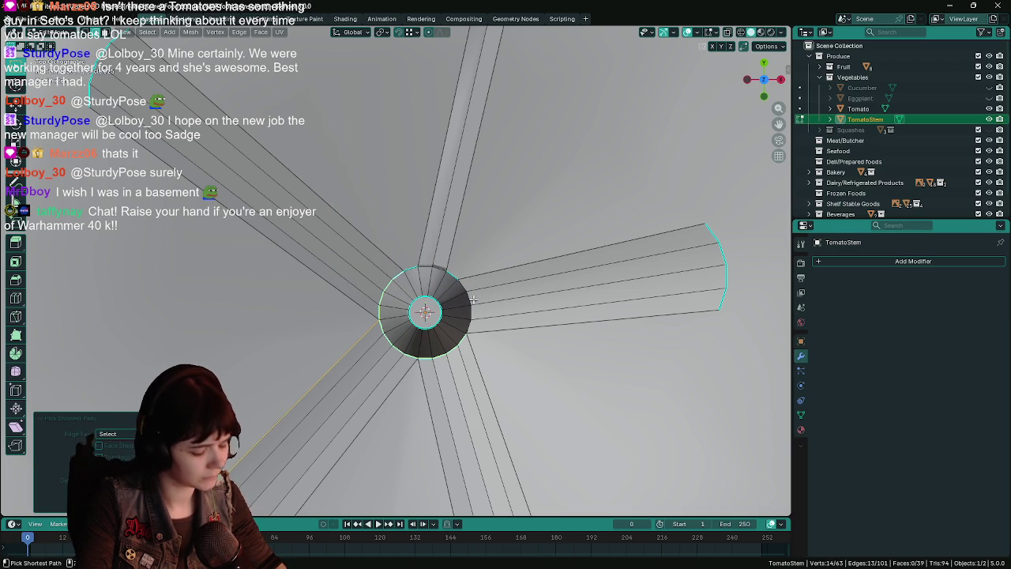
Step: Mark the hub ring edges and a radial edge run above the hub as sharp
right_click(473, 298)
click(466, 300)
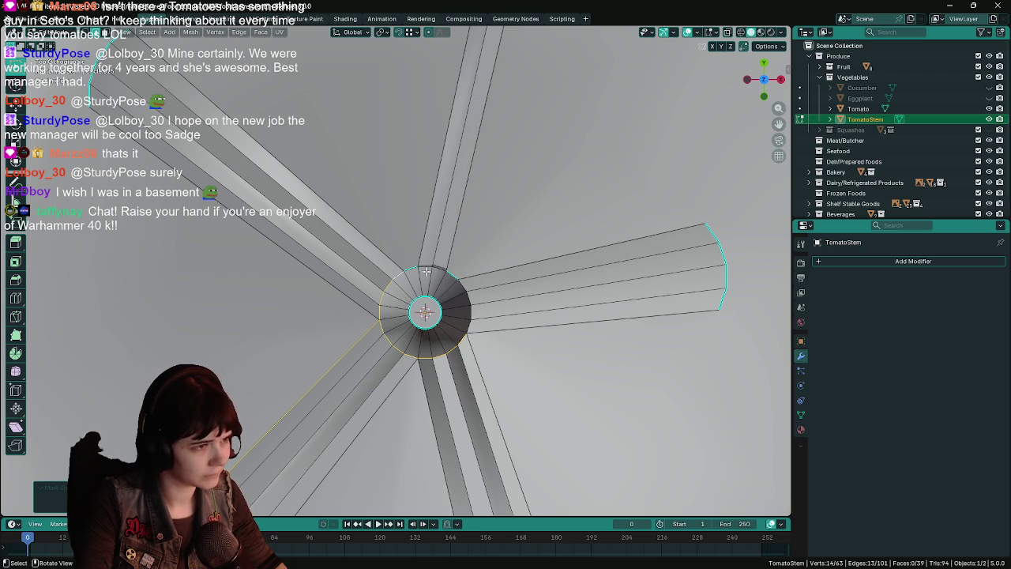
alt+click(414, 267)
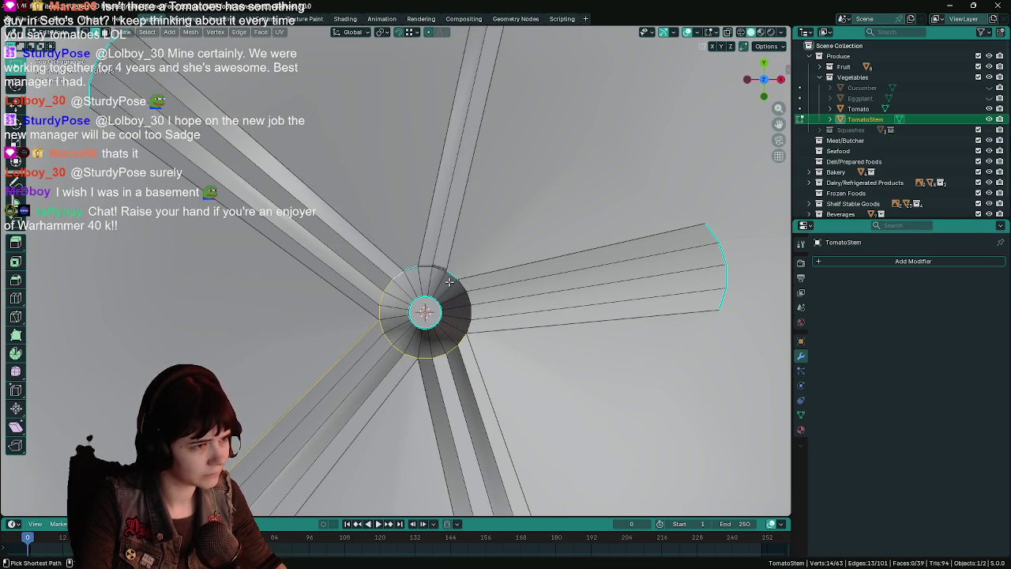
ctrl+click(449, 281)
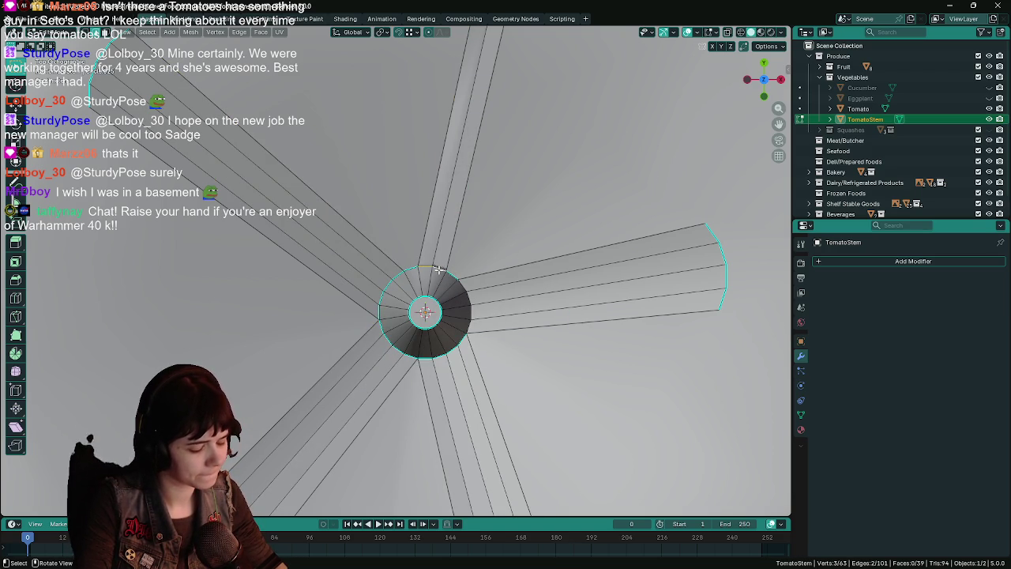
right_click(438, 269)
click(439, 261)
Step: Mark the remaining hub edge sharp, save, and return to Object Mode
right_click(463, 282)
click(463, 282)
key(ctrl+s)
key(Tab)
middle_drag(483, 310, 497, 328)
scroll(497, 330, up, 3)
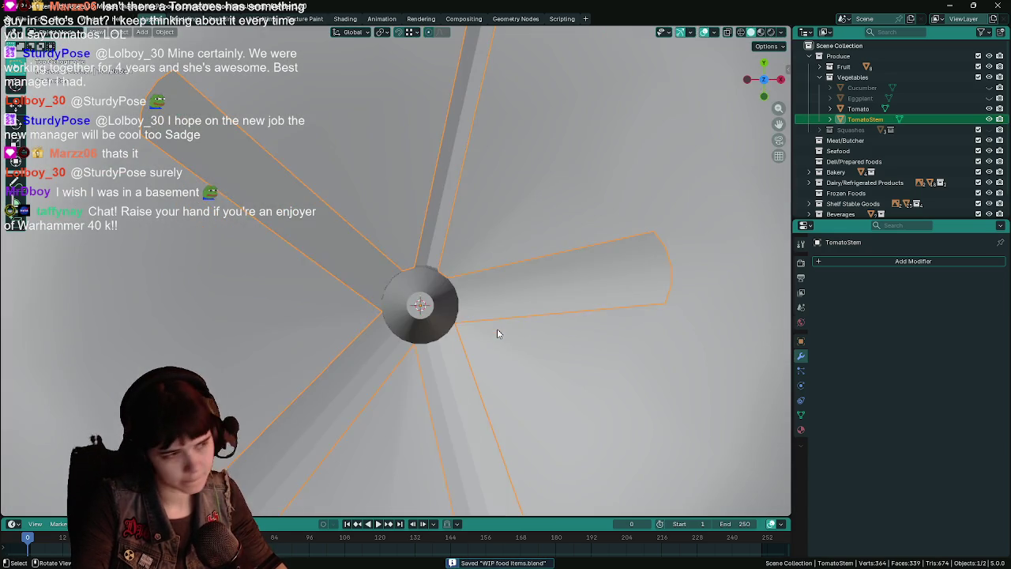
Step: Enter Edit Mode and delete the stem's whole top petal
key(Tab)
scroll(498, 332, down, 3)
shift+middle_drag(478, 290, 466, 337)
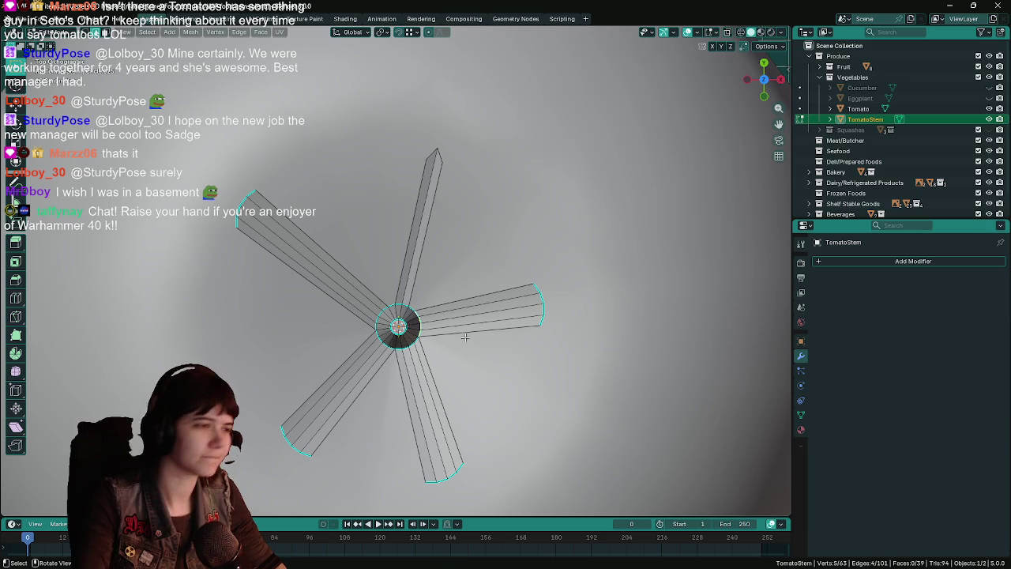
scroll(377, 341, up, 4)
scroll(377, 341, down, 3)
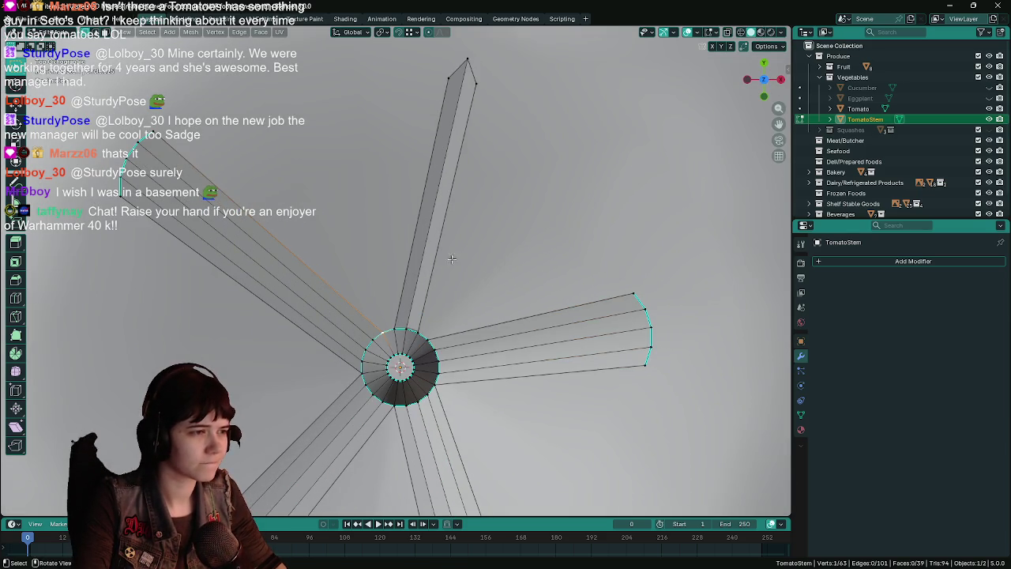
middle_drag(466, 239, 470, 271)
key(ctrl+s)
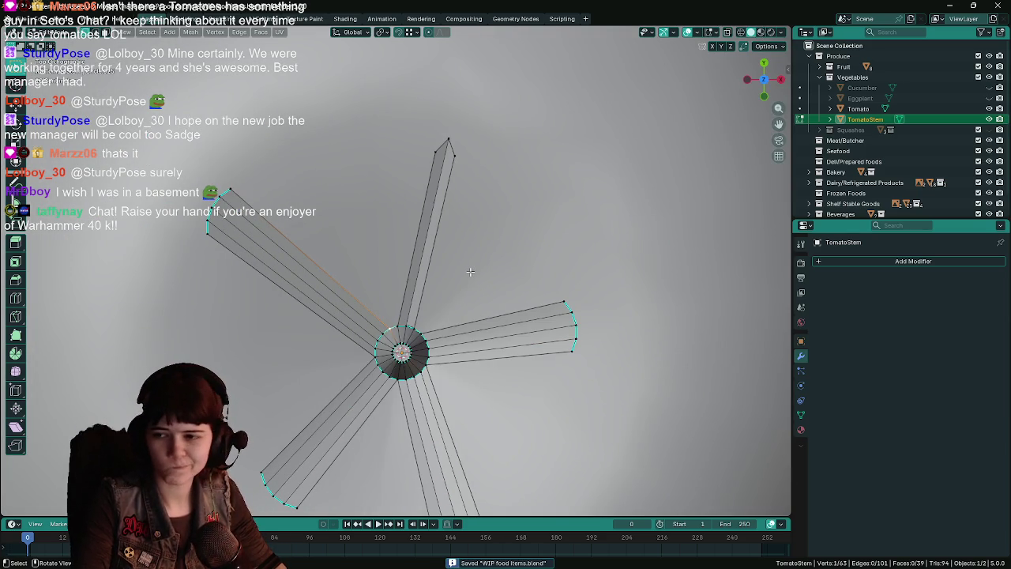
click(446, 134)
key(l)
key(x)
click(494, 226)
Step: Extrude a new top petal from the hub and move it into place
mouse_move(495, 225)
middle_down()
mouse_move(431, 334)
mouse_move(364, 319)
mouse_move(442, 288)
mouse_move(442, 323)
middle_up()
key(ctrl+s)
key(e)
click(576, 245)
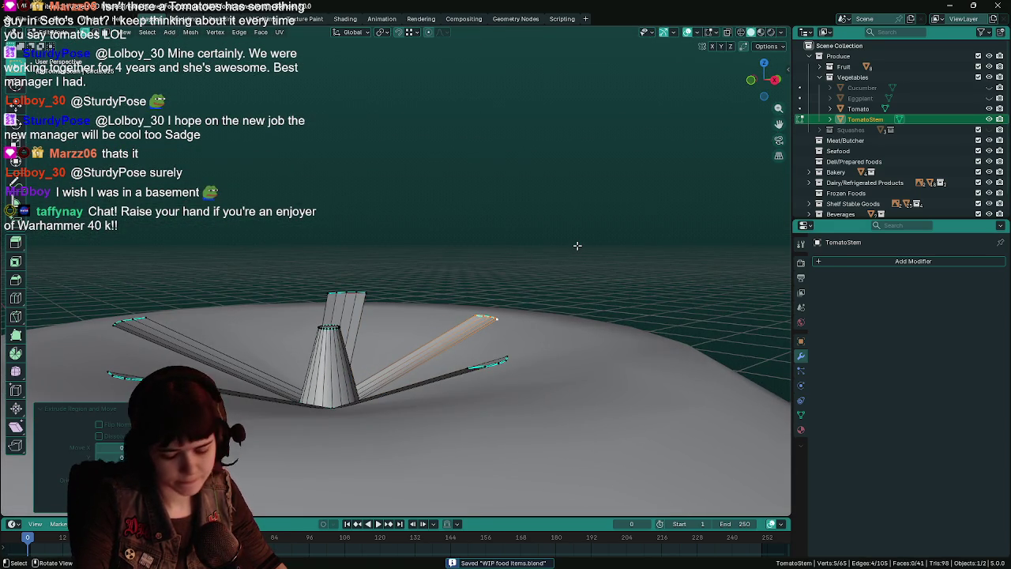
key(KP_7)
key(g)
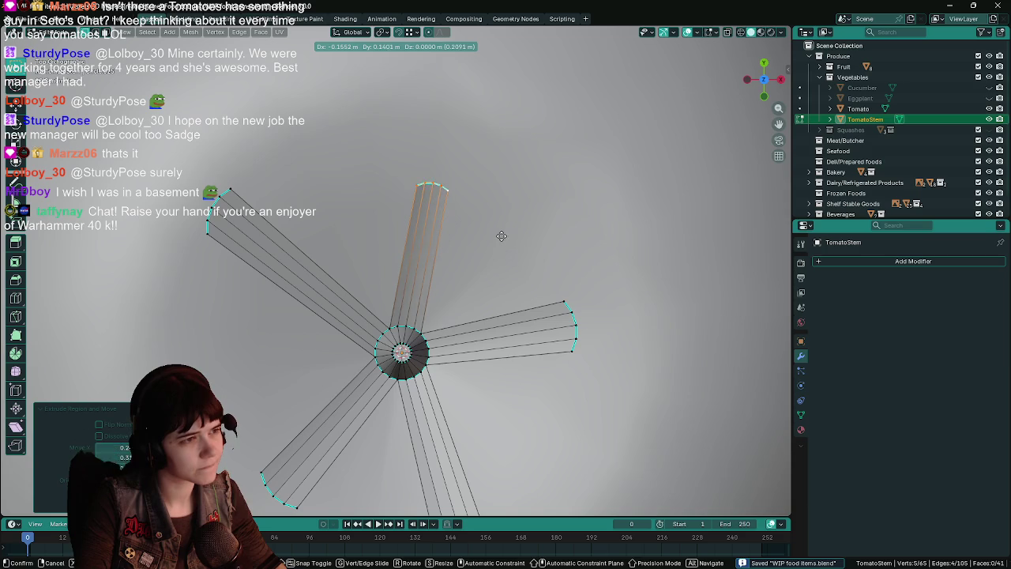
click(502, 230)
mouse_move(510, 268)
middle_down()
mouse_move(400, 149)
mouse_move(497, 189)
mouse_move(504, 208)
middle_up()
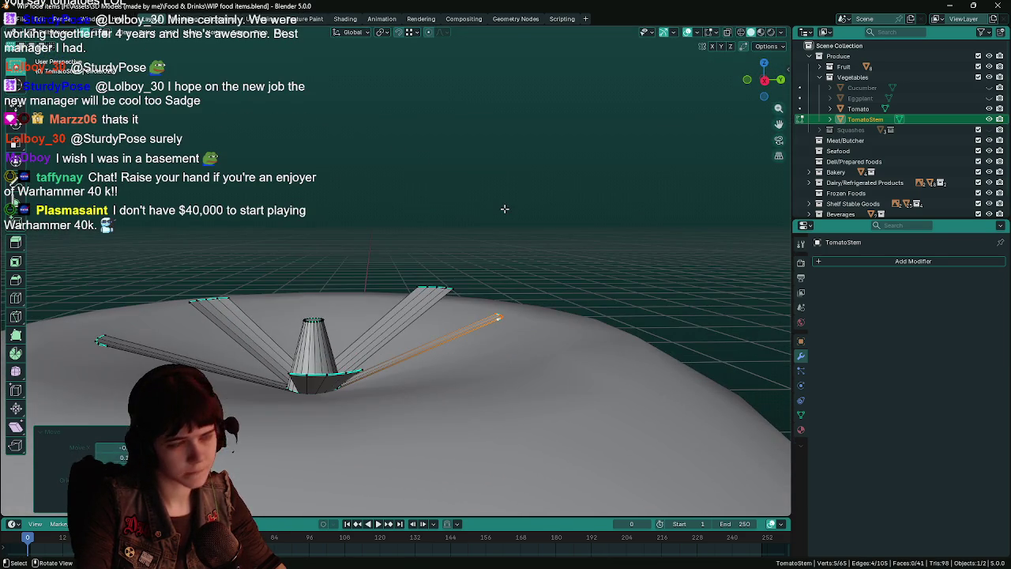
key(KP_7)
key(ctrl+s)
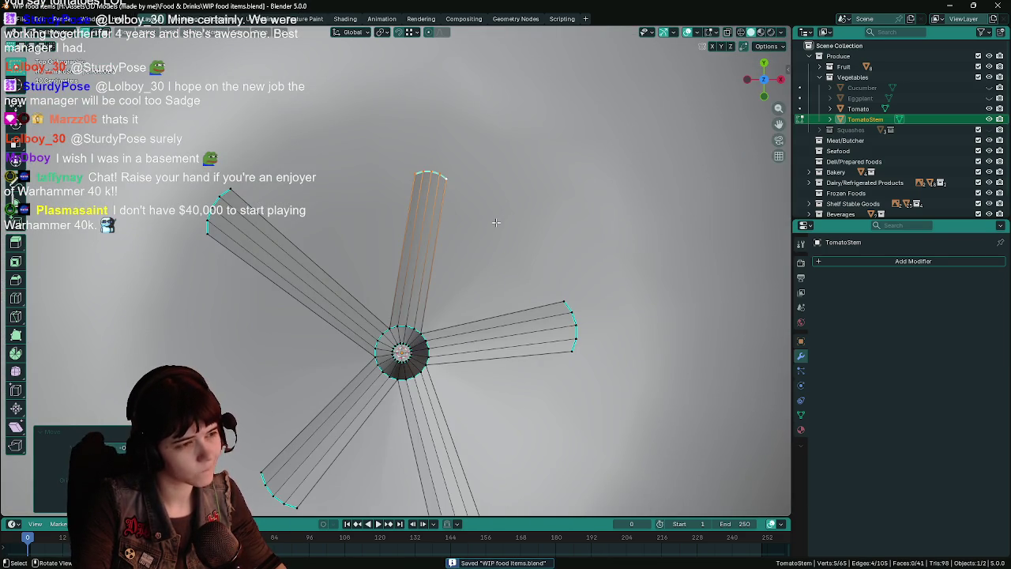
Step: Slide the new petal's tip vertices inward so it tapers to a point
scroll(433, 179, up, 2)
shift+middle_drag(433, 179, 432, 143)
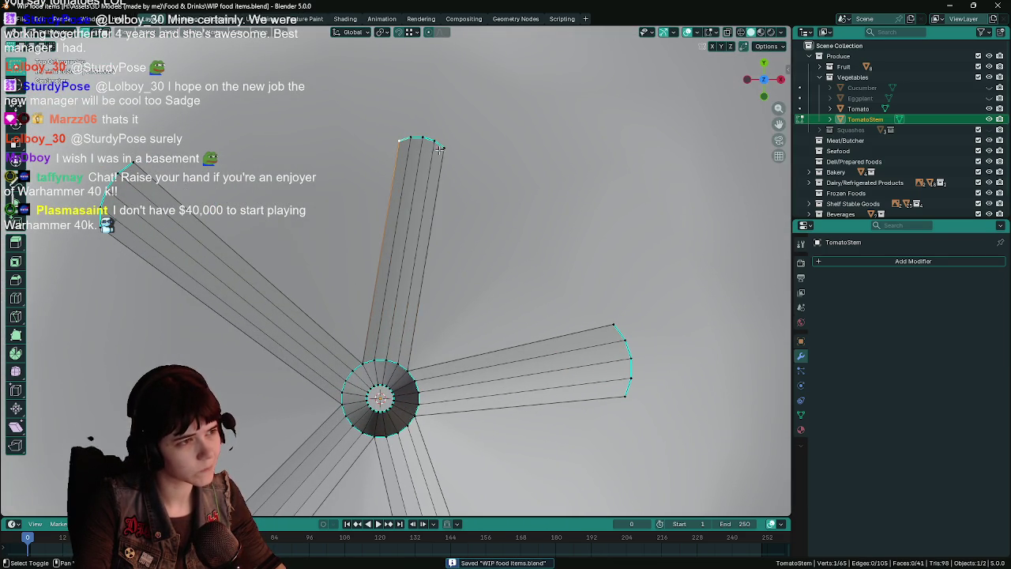
shift+click(411, 138)
shift+click(433, 141)
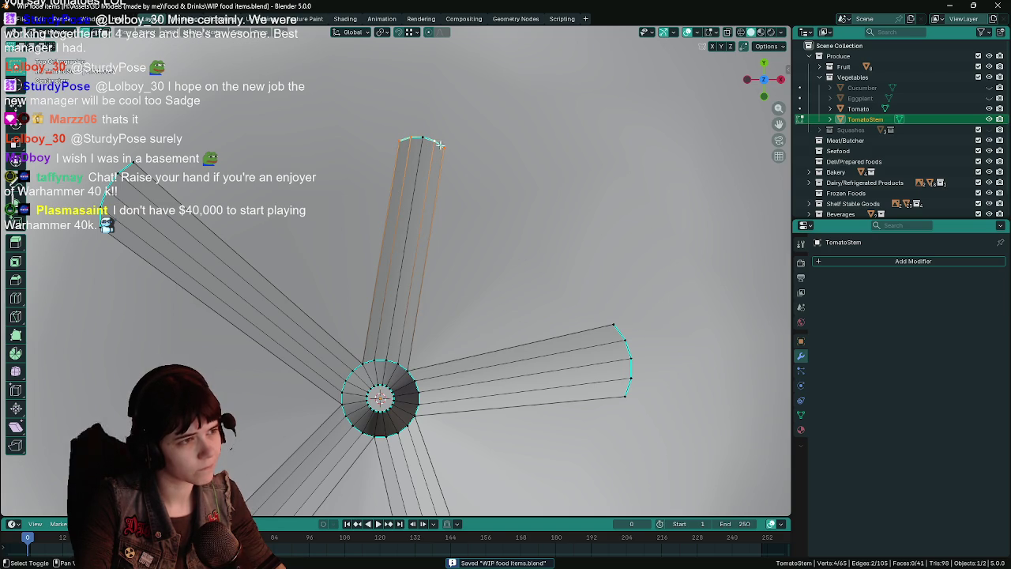
key(g)
key(g)
click(499, 145)
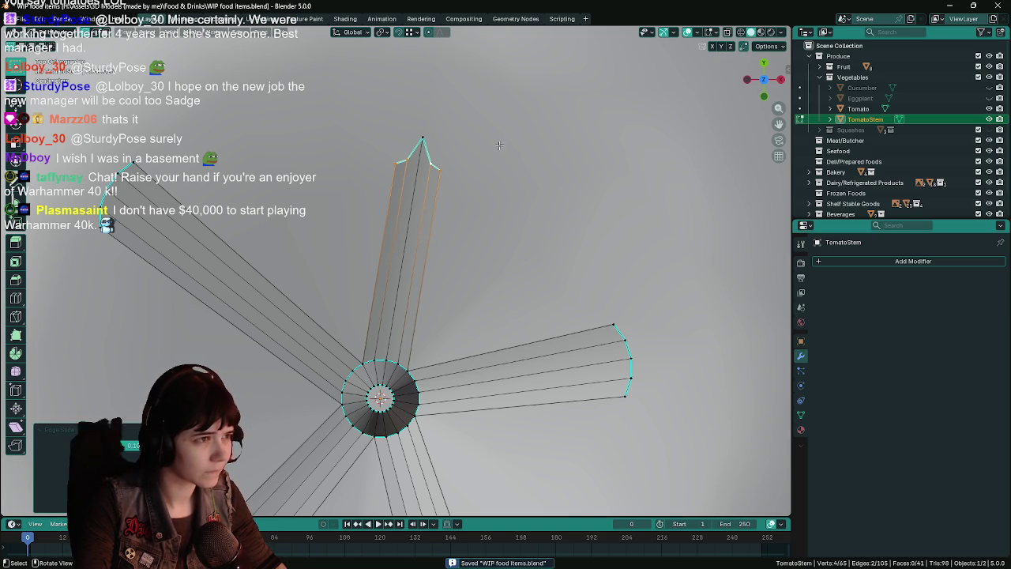
click(394, 163)
shift+click(441, 175)
key(g)
key(g)
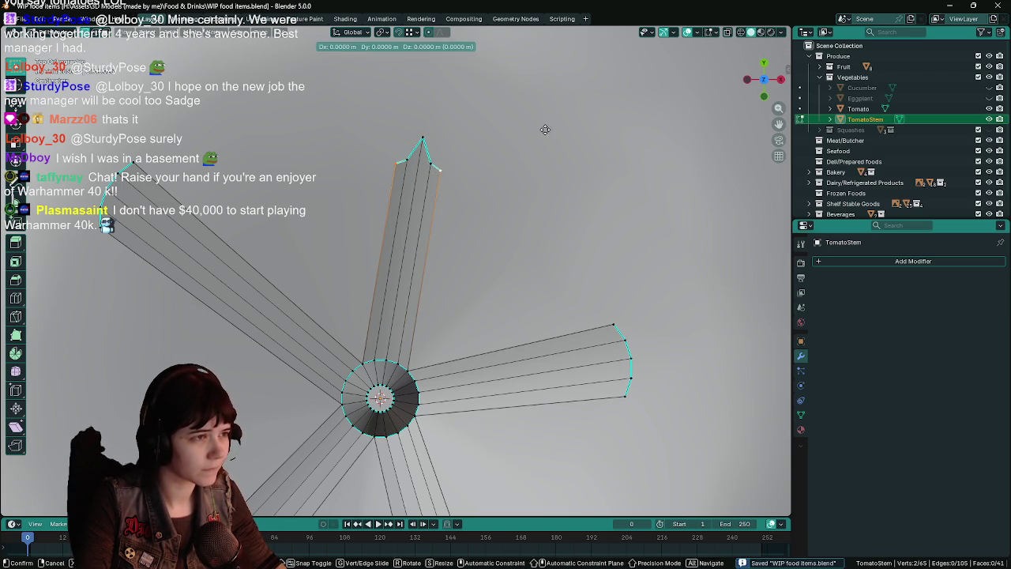
click(522, 188)
key(Tab)
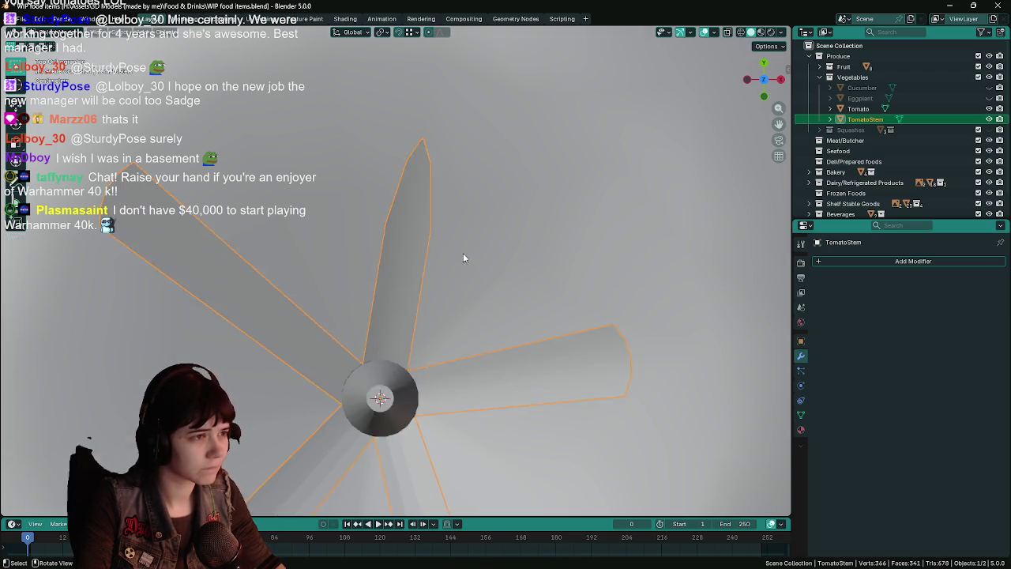
Step: Slide the right sepal's tip loop inward to sharpen it
scroll(464, 249, down, 5)
key(ctrl+s)
mouse_move(462, 239)
middle_down()
mouse_move(474, 248)
mouse_move(408, 243)
mouse_move(463, 271)
middle_up()
scroll(463, 272, up, 3)
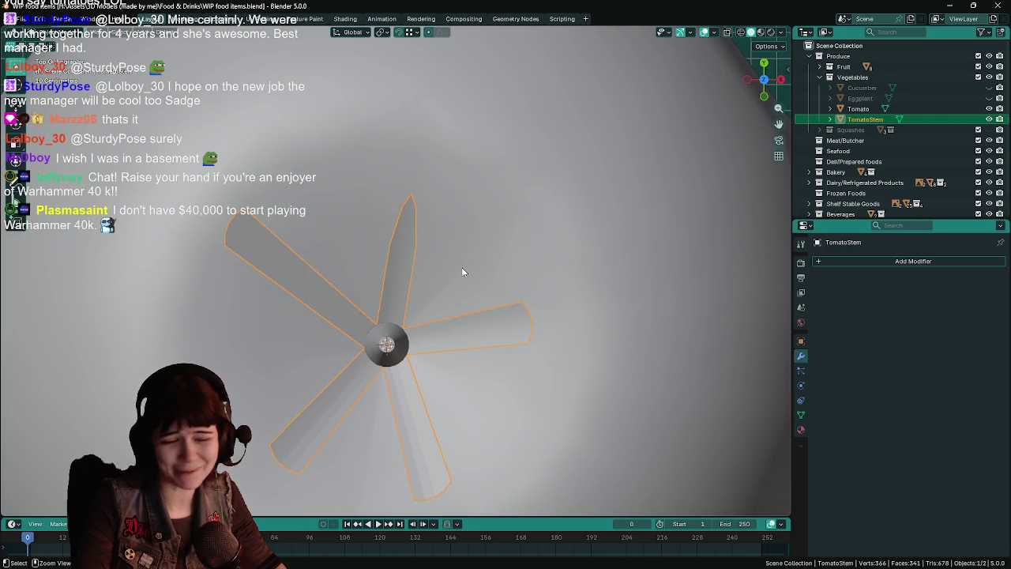
key(Tab)
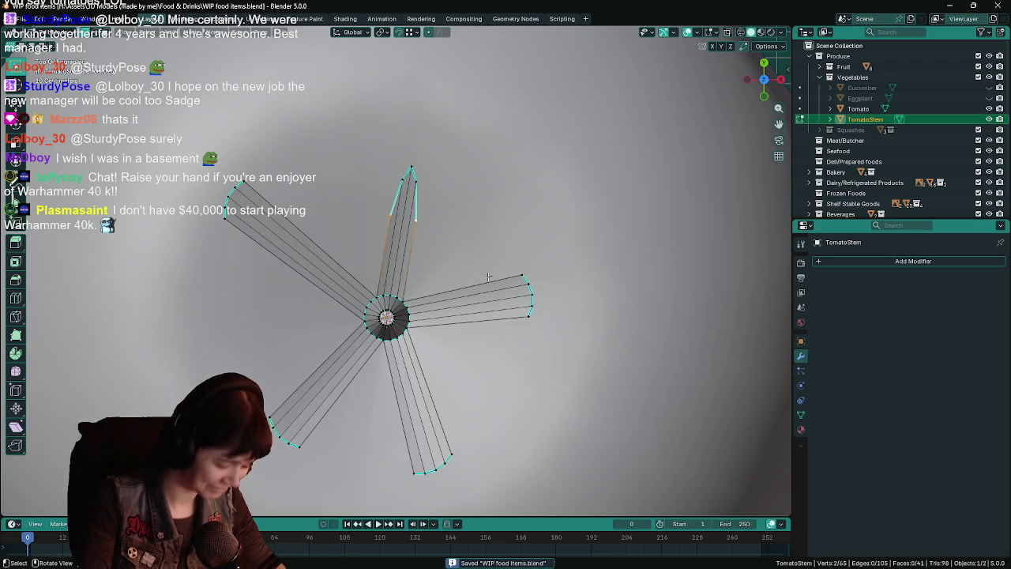
click(521, 277)
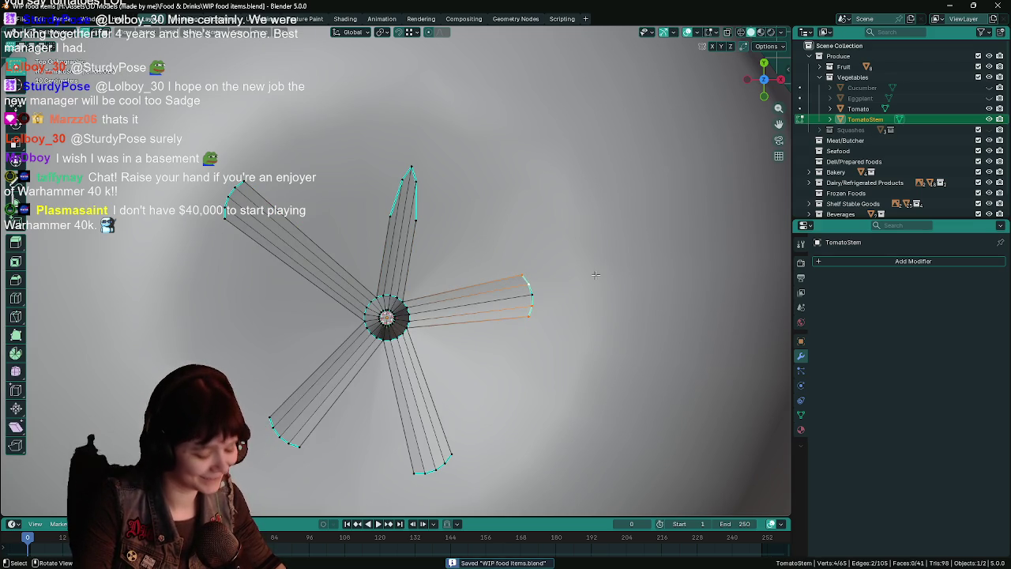
key(g)
key(g)
click(513, 286)
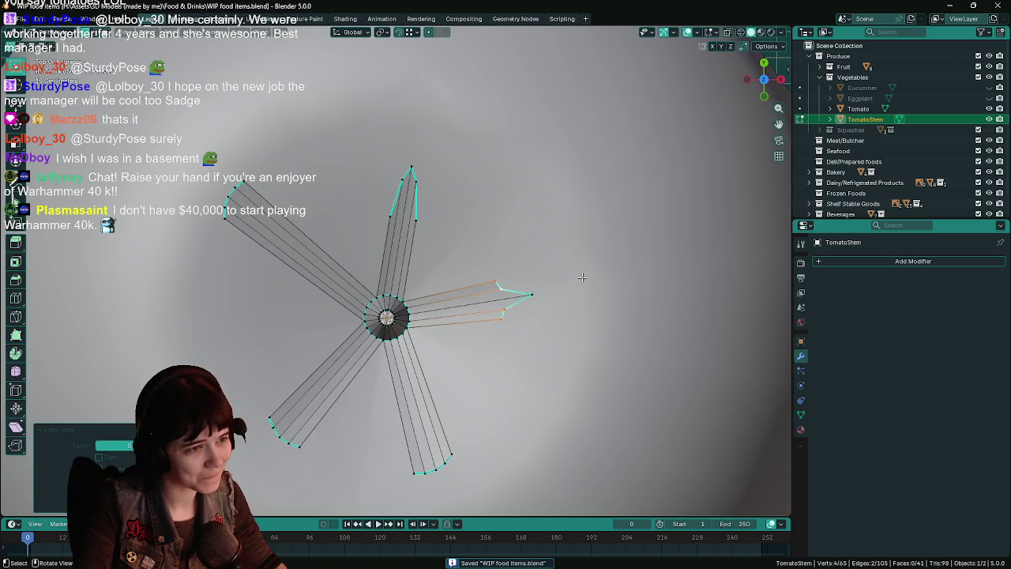
Step: Slide the top sepal's tip vertices inward, leave Edit Mode, and switch to the browser
click(492, 289)
middle_drag(433, 293, 515, 272)
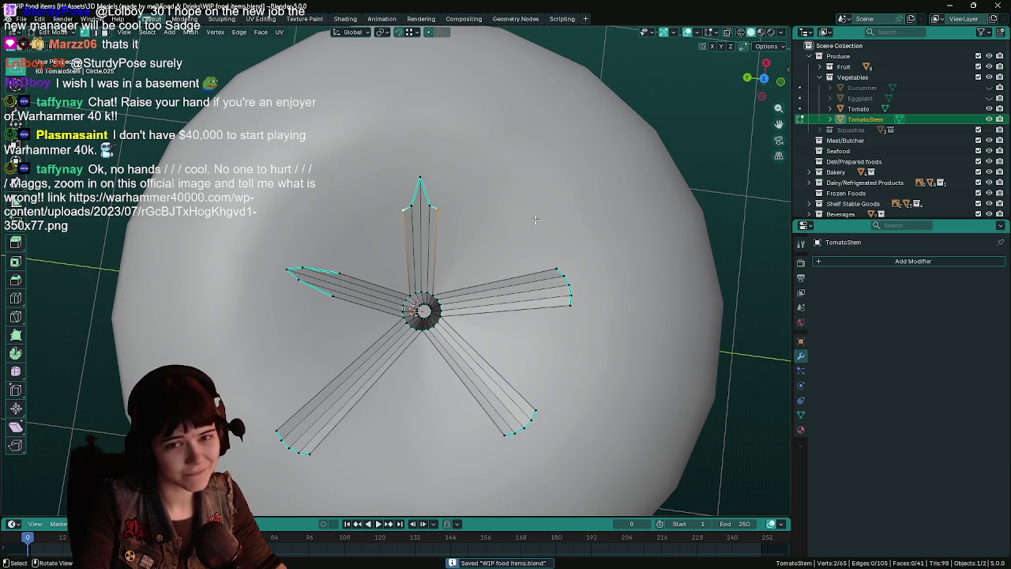
key(shift+v)
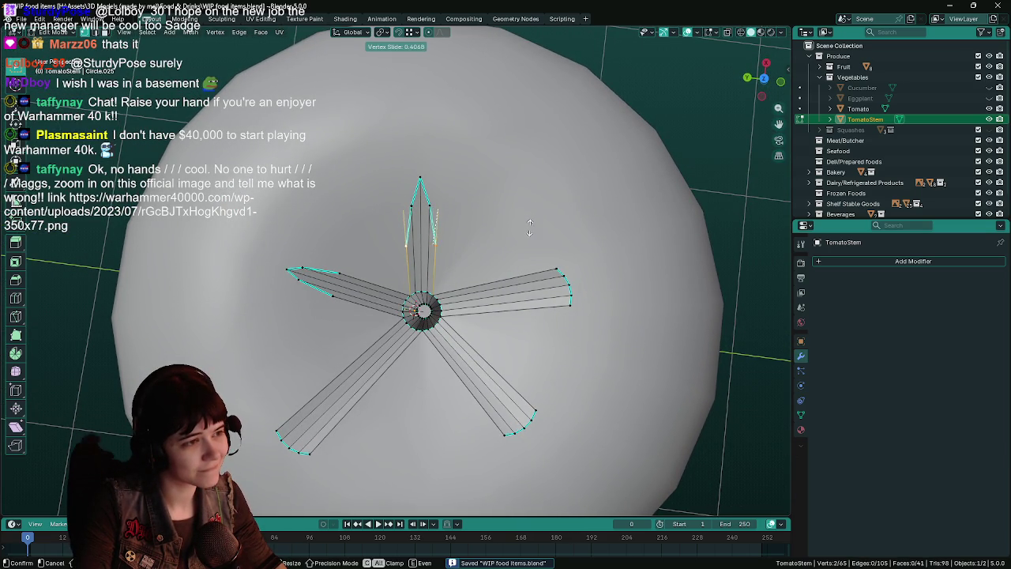
click(528, 234)
key(Tab)
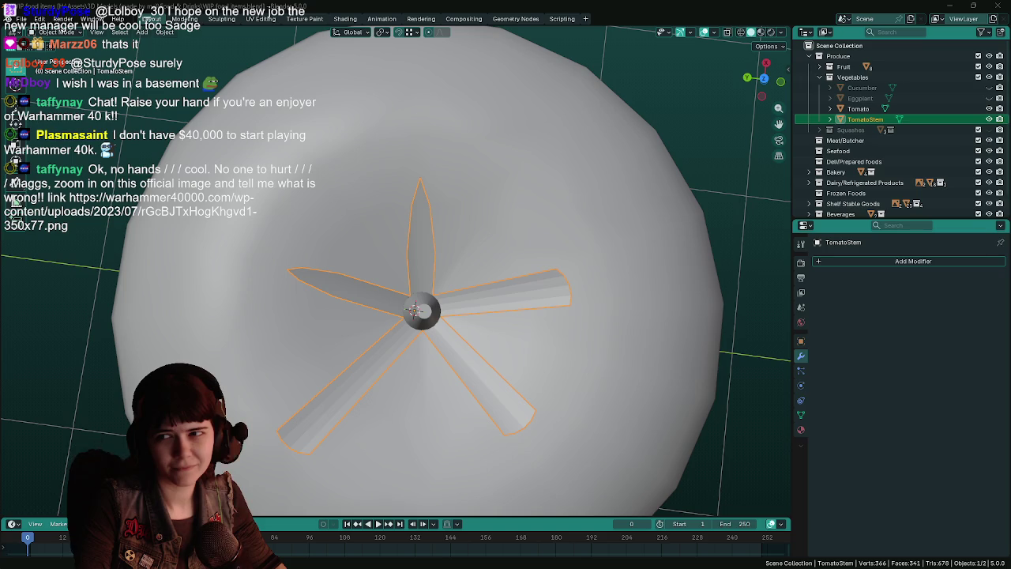
key(alt+Tab)
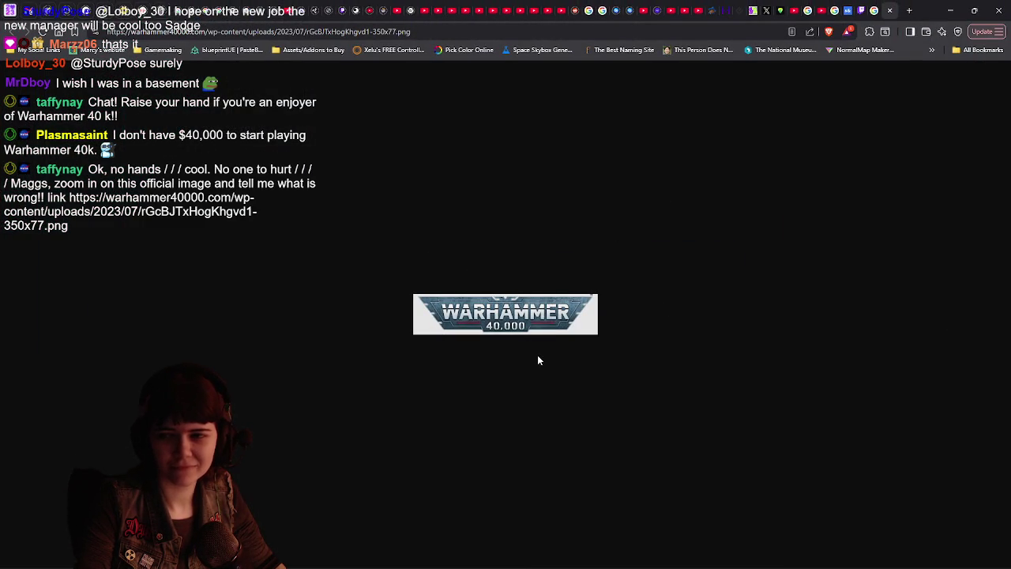
ctrl+scroll(537, 324, up, 7)
ctrl+scroll(548, 330, up, 2)
ctrl+scroll(548, 330, down, 3)
ctrl+scroll(548, 330, up, 3)
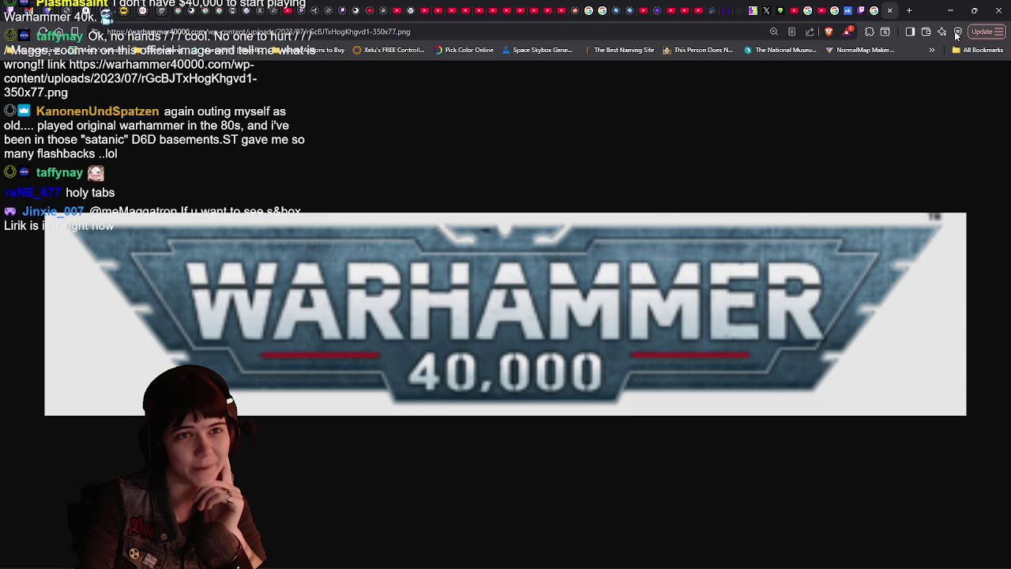
click(998, 10)
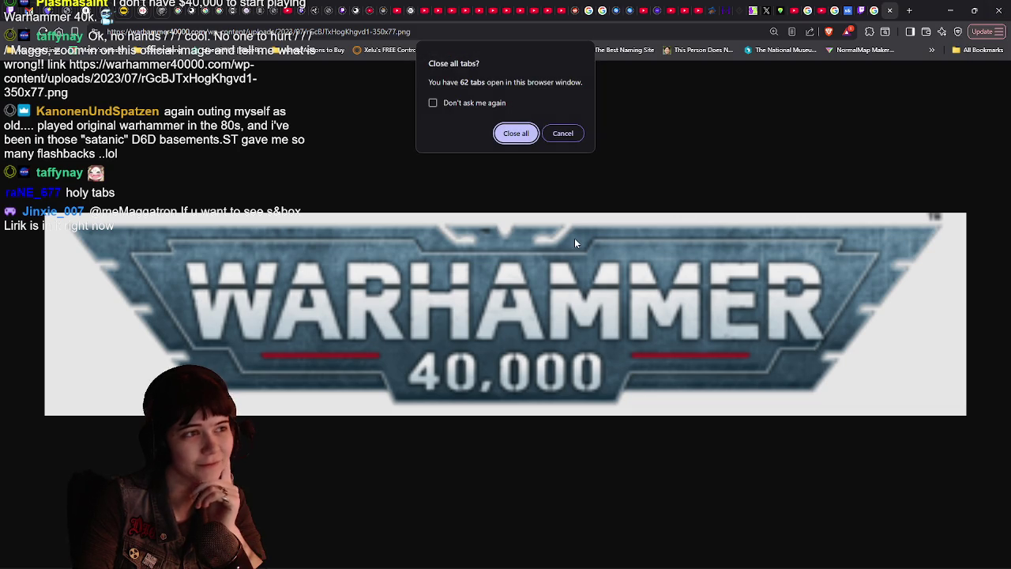
click(565, 136)
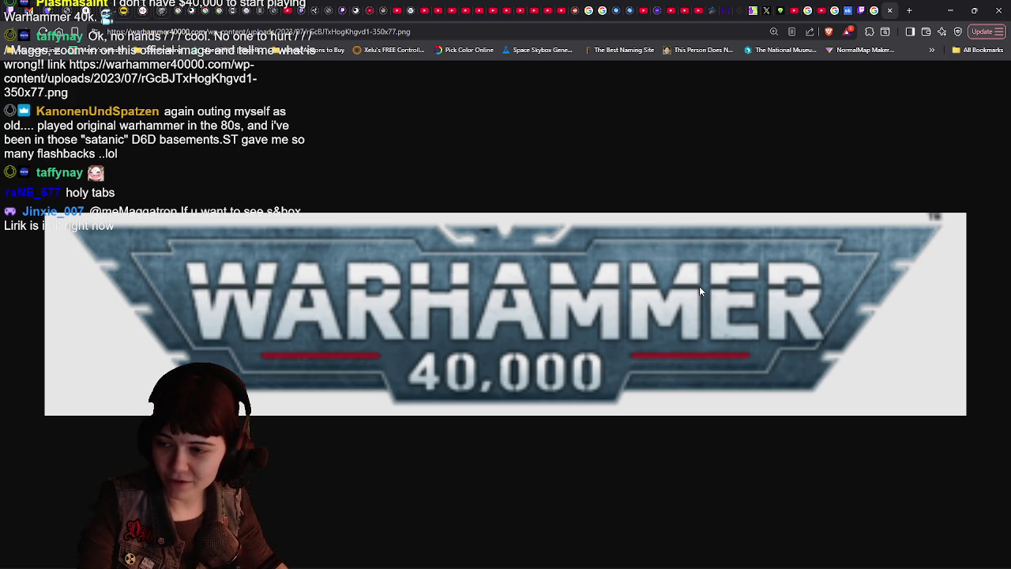
click(950, 10)
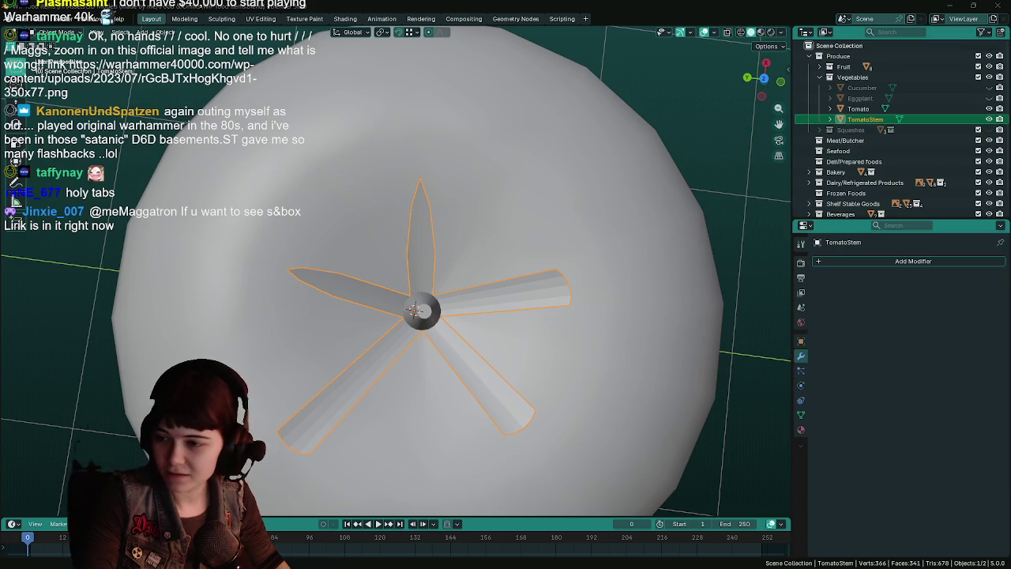
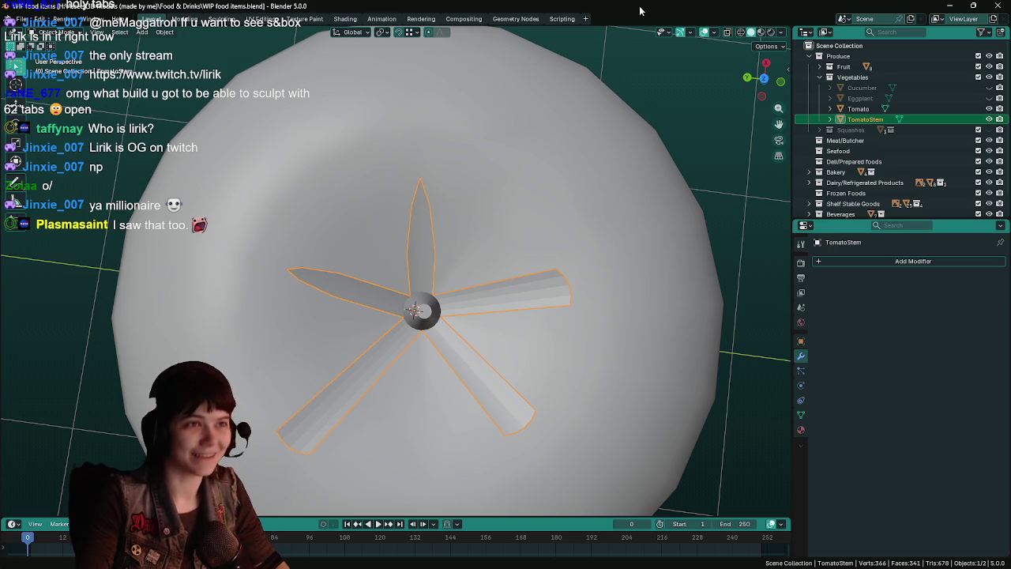
Step: Save the food file, enter Edit Mode on TomatoStem and select the right leaf's two tip vertices
middle_drag(578, 158, 501, 261)
key(ctrl+s)
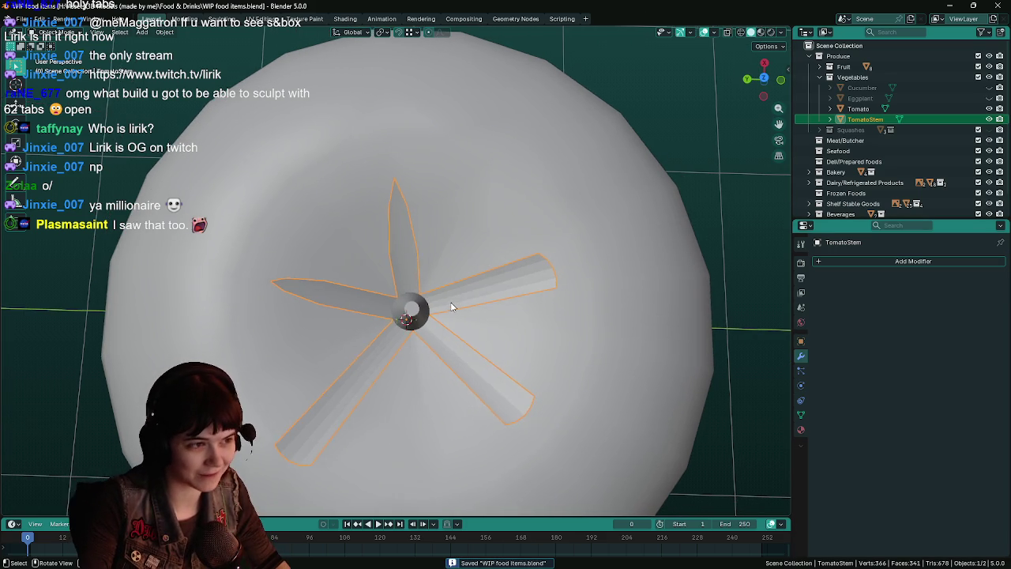
key(Tab)
middle_drag(485, 275, 493, 274)
click(537, 244)
shift+click(558, 283)
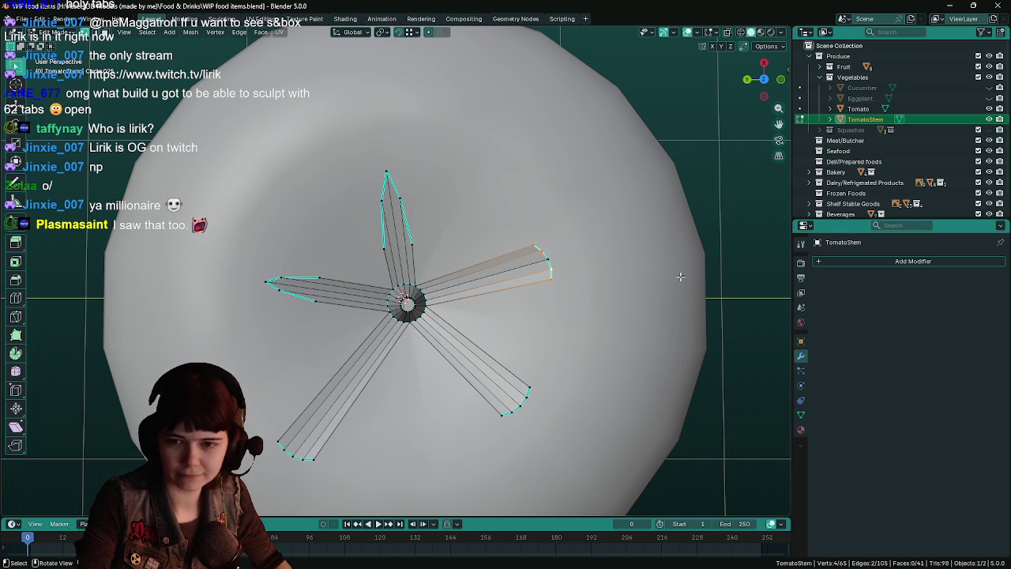
Step: Edge-slide the right leaf's tip edge, then slide one tip vertex to sharpen it
key(g)
key(g)
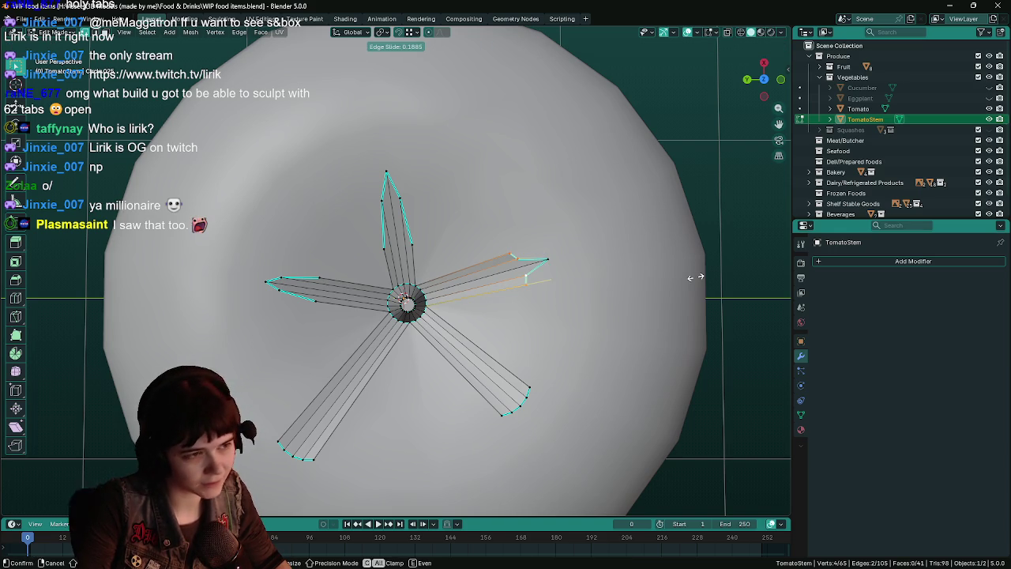
click(513, 258)
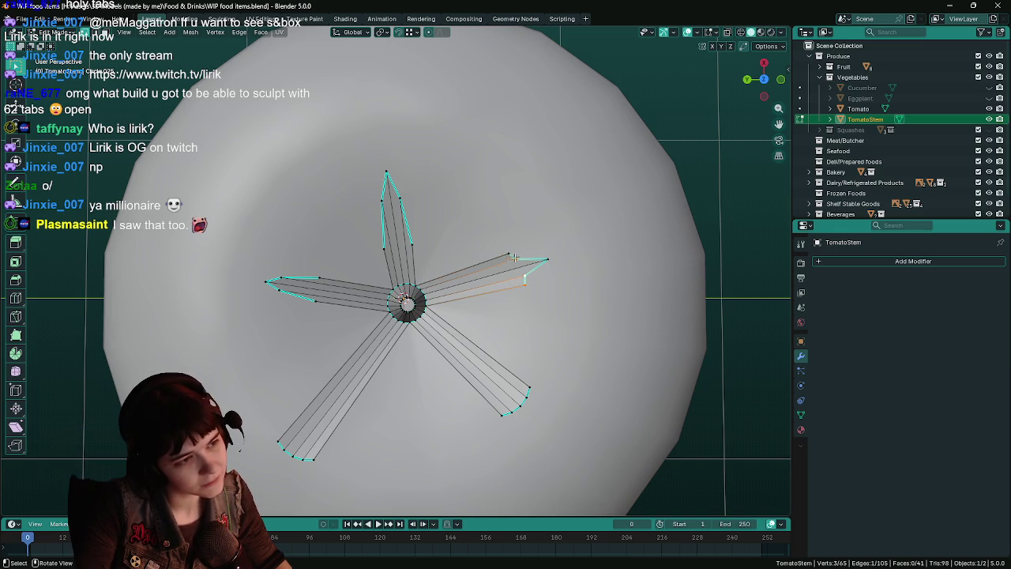
shift+click(525, 278)
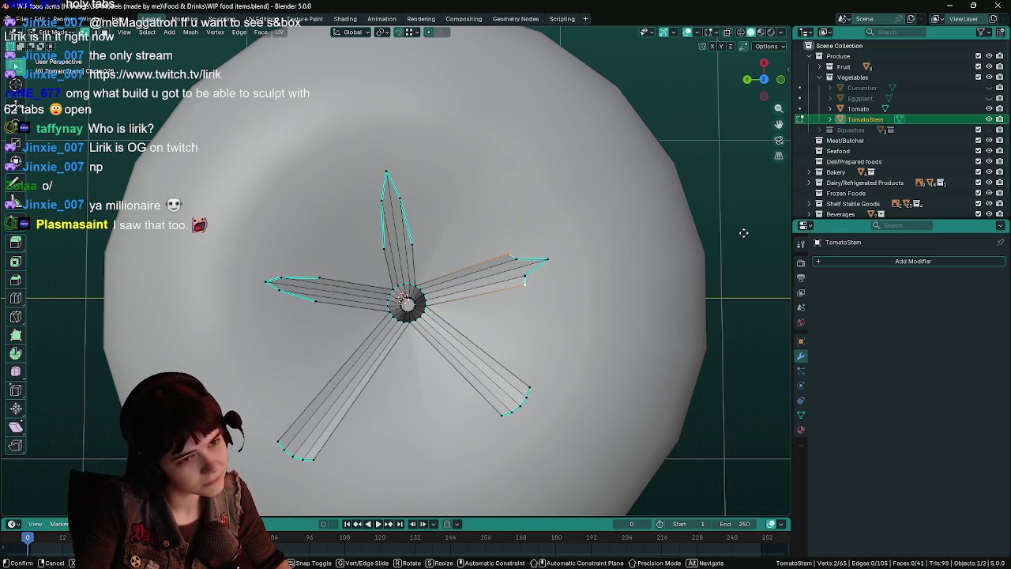
key(g)
key(g)
click(693, 237)
Step: Check the stem shape in Object Mode and save the file
key(Tab)
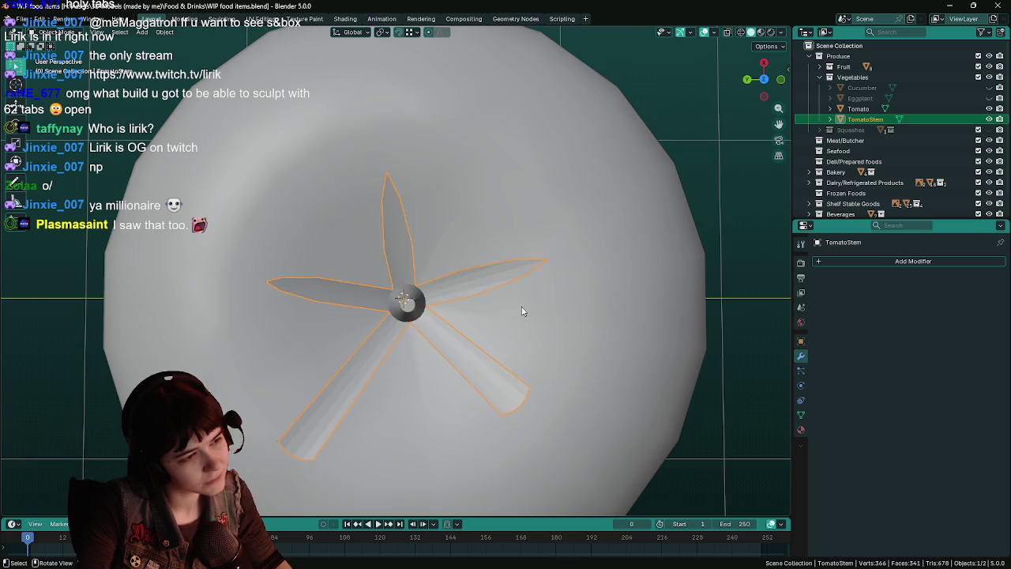
scroll(532, 309, down, 3)
scroll(492, 314, up, 5)
scroll(483, 316, down, 2)
key(ctrl+s)
middle_drag(484, 316, 458, 280)
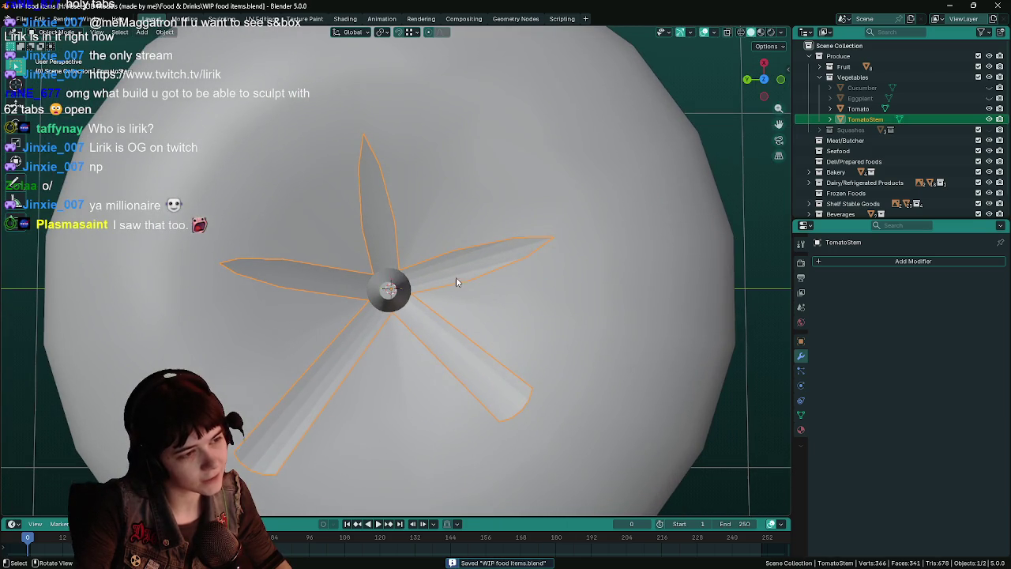
Step: Vertex-slide another leaf vertex with Shift+V, comparing the shape in Object Mode
key(Tab)
mouse_move(495, 385)
middle_down()
mouse_move(559, 314)
mouse_move(516, 375)
middle_up()
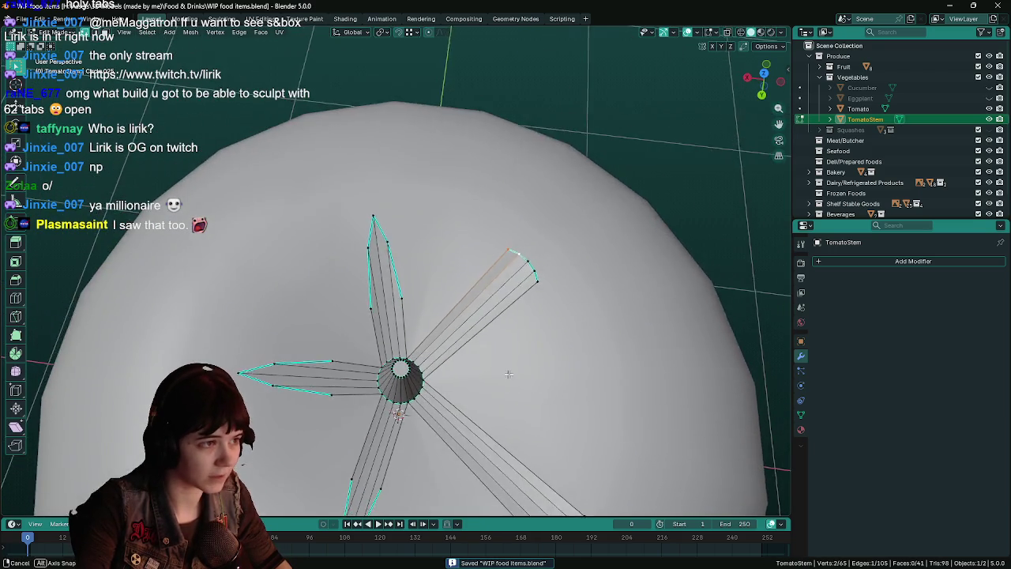
key(Tab)
middle_drag(435, 334, 443, 339)
key(Tab)
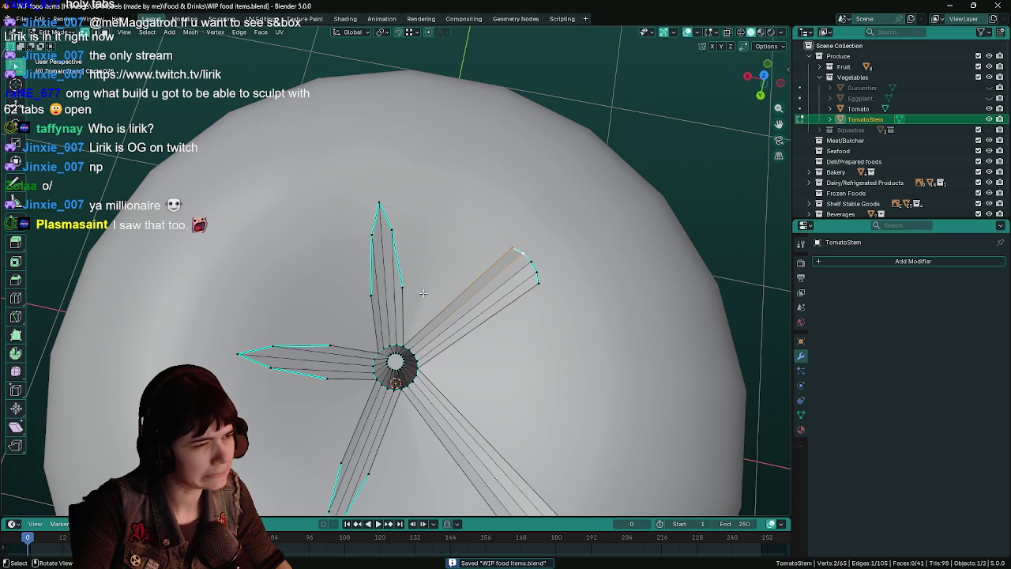
key(shift+v)
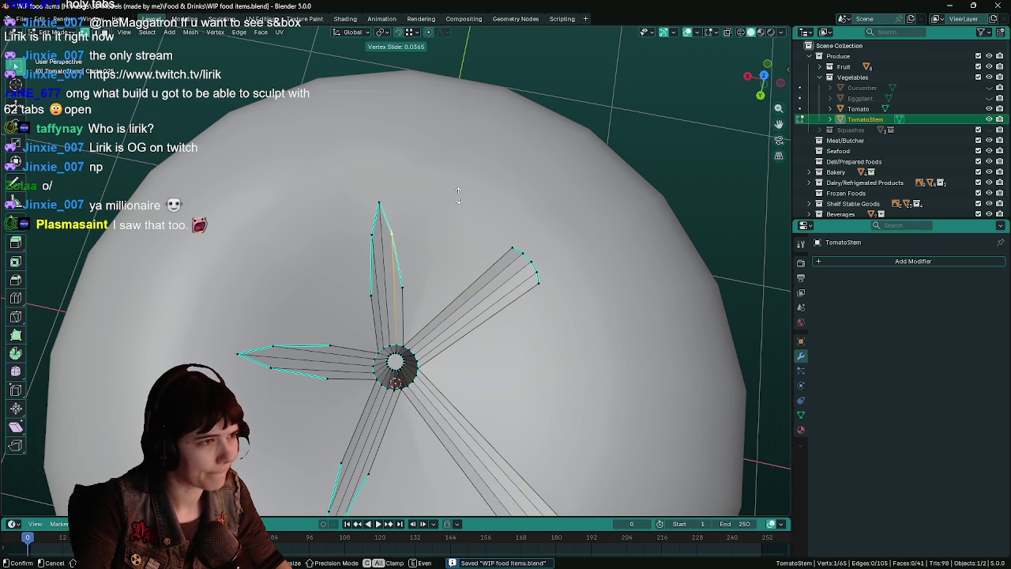
click(462, 209)
key(Tab)
mouse_move(462, 243)
middle_down()
mouse_move(528, 239)
mouse_move(483, 244)
middle_up()
key(Tab)
Step: Slide the top leaf's two tip vertices downward along the leaf and save
click(392, 191)
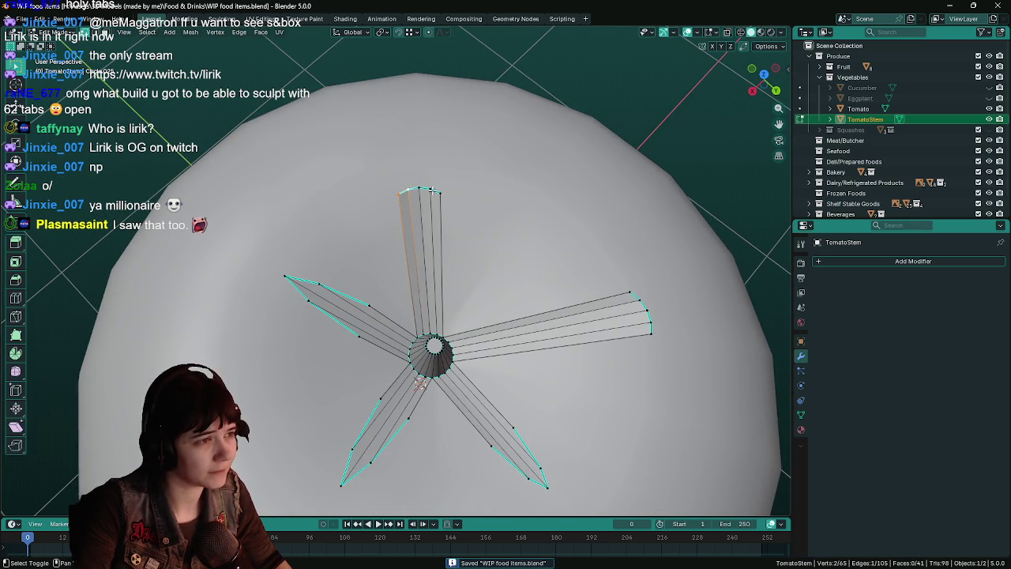
shift+click(441, 191)
key(g)
key(g)
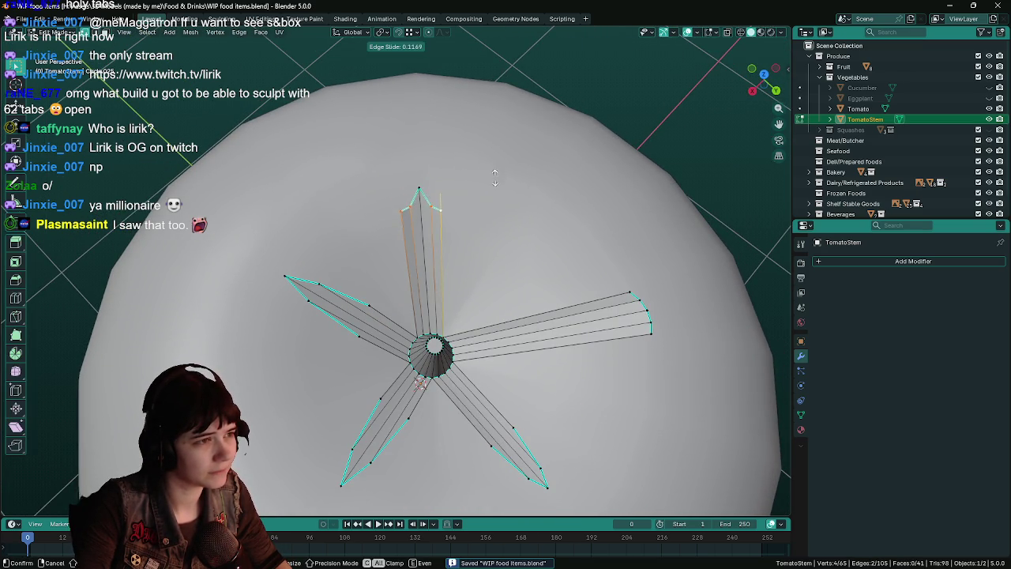
click(423, 224)
click(402, 231)
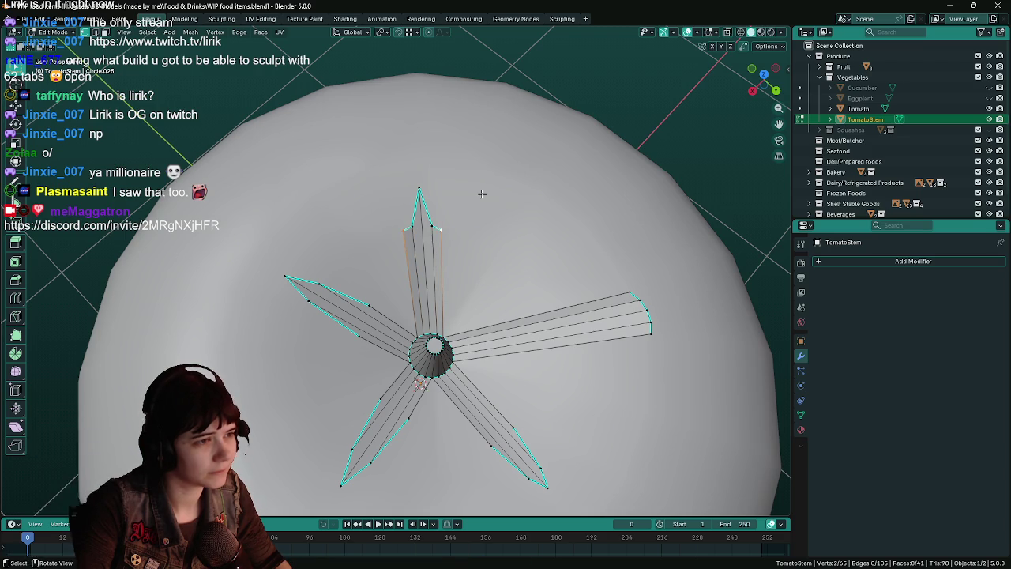
key(Tab)
mouse_move(481, 229)
middle_down()
mouse_move(533, 236)
mouse_move(551, 228)
mouse_move(534, 259)
mouse_move(572, 254)
middle_up()
key(ctrl+s)
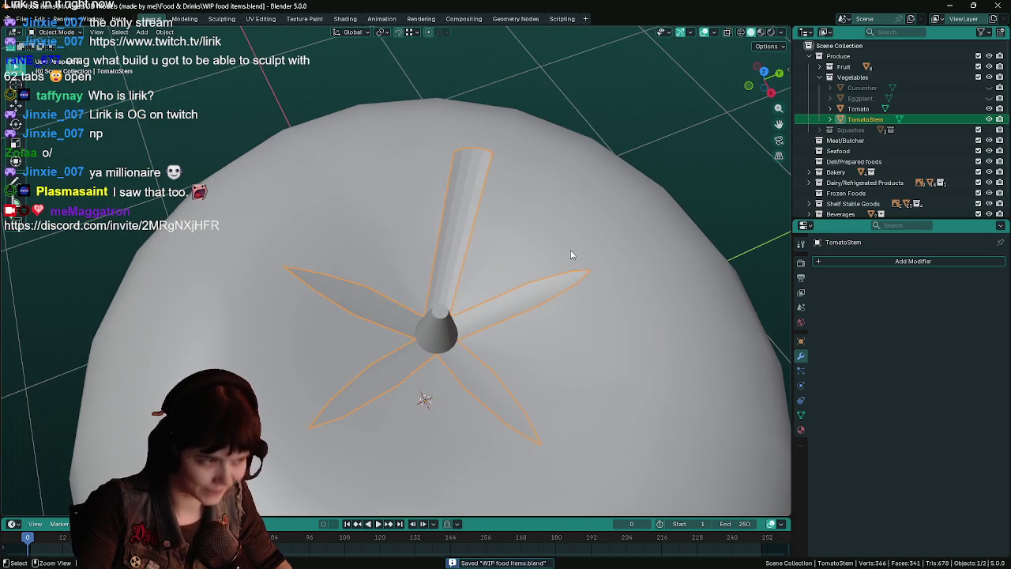
mouse_move(495, 223)
middle_down()
mouse_move(440, 273)
mouse_move(460, 273)
middle_up()
Step: Slide the top leaf's tip vertices together into a sharp point
key(Tab)
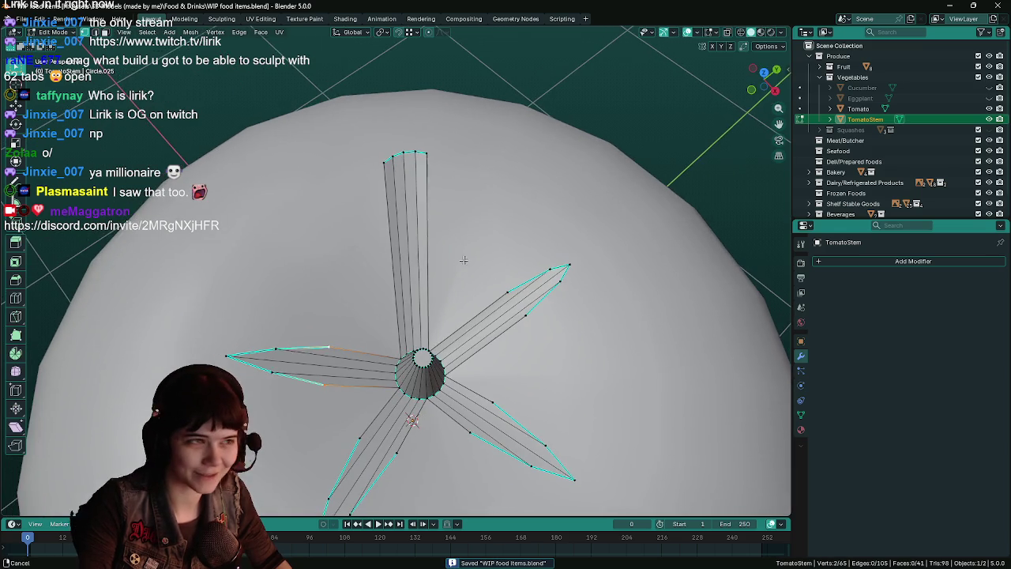
click(427, 151)
shift+click(427, 150)
key(g)
key(g)
click(499, 138)
mouse_move(500, 138)
middle_down()
mouse_move(446, 192)
mouse_move(465, 186)
middle_up()
click(468, 184)
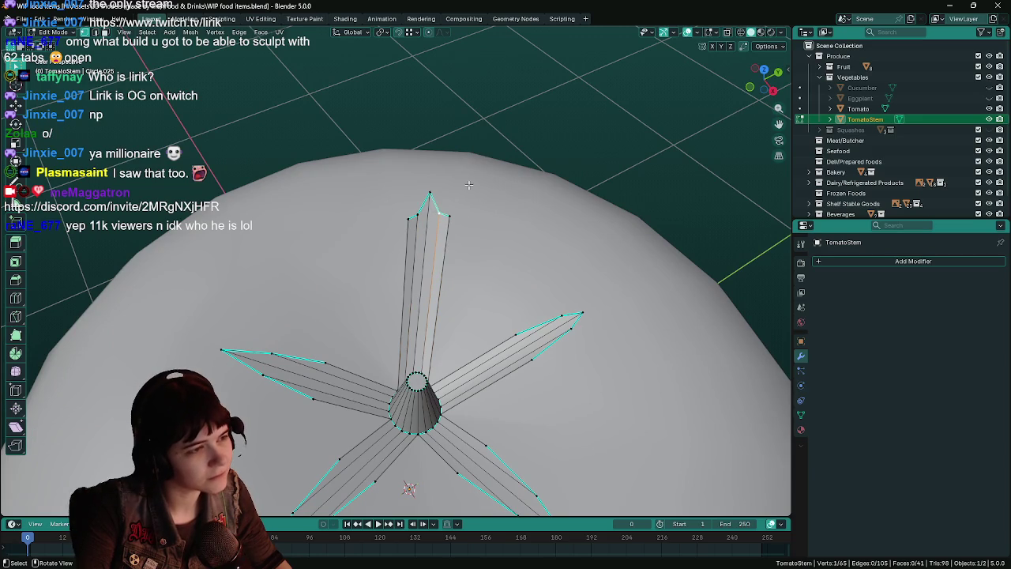
key(g)
key(g)
click(468, 190)
Step: Slide two more top-leaf edge vertices, save, and return to Object Mode
shift+click(447, 216)
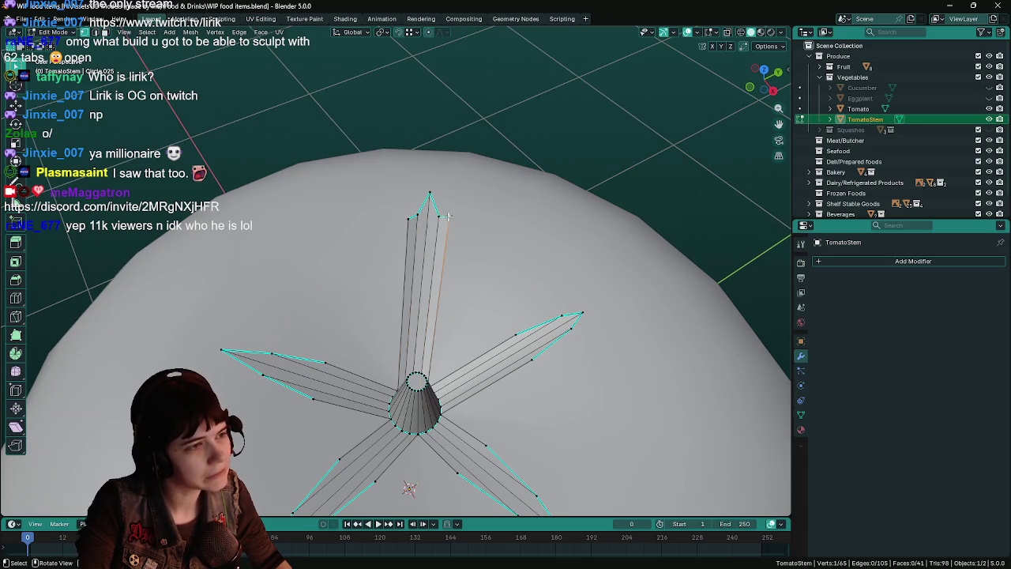
key(g)
key(g)
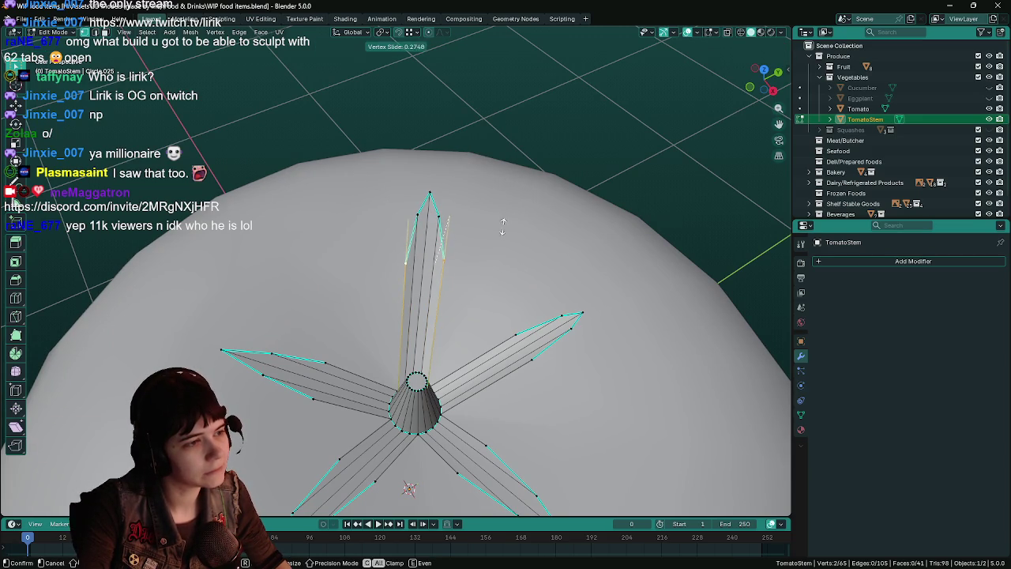
click(517, 196)
key(g)
key(g)
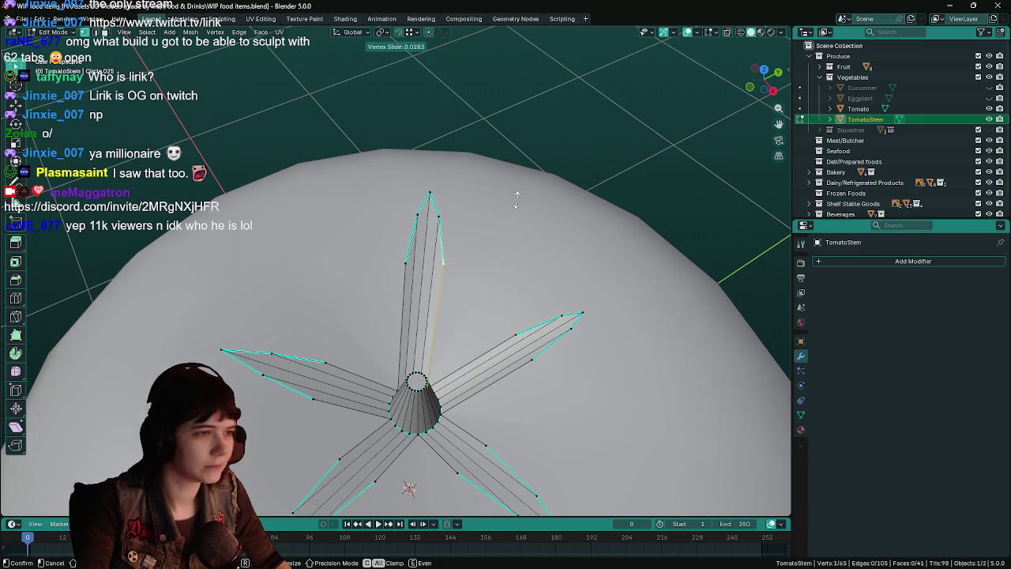
click(515, 201)
key(ctrl+s)
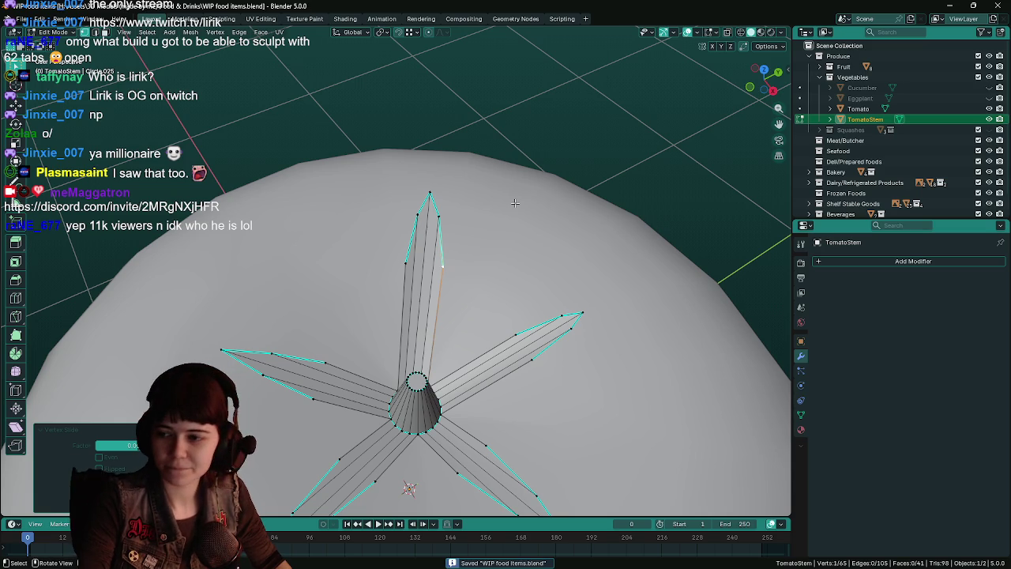
key(a)
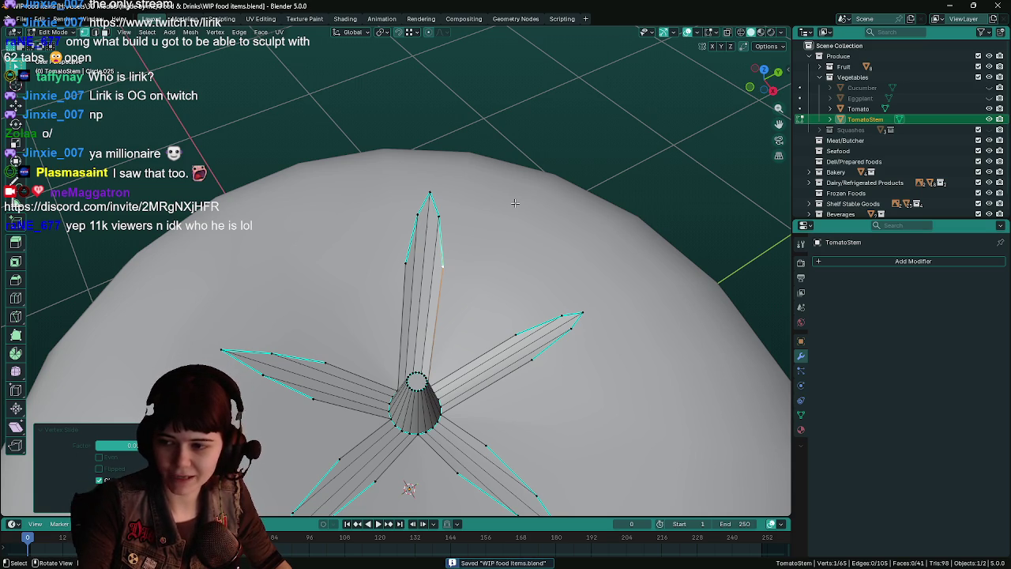
key(Tab)
mouse_move(535, 248)
middle_down()
mouse_move(485, 246)
mouse_move(424, 312)
mouse_move(459, 284)
middle_up()
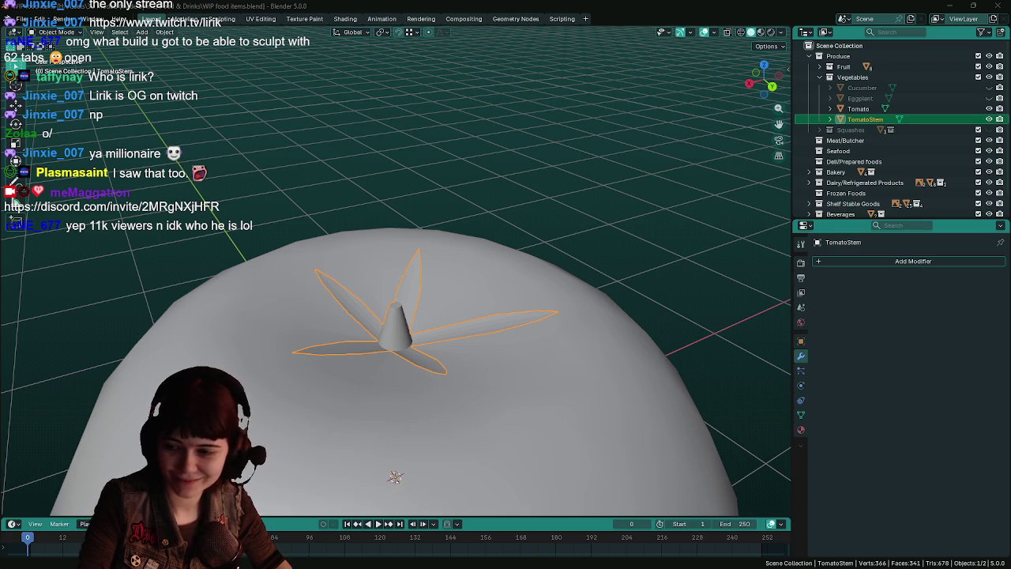
Step: Save, frame the stem from top view, and re-enter Edit Mode at a low side angle
key(ctrl+s)
mouse_move(570, 338)
middle_down()
mouse_move(443, 340)
mouse_move(379, 368)
mouse_move(431, 344)
mouse_move(459, 224)
mouse_move(431, 280)
mouse_move(402, 285)
mouse_move(472, 308)
mouse_move(667, 326)
mouse_move(565, 308)
mouse_move(543, 323)
mouse_move(535, 359)
middle_up()
key(KP_7)
key(KP_Decimal)
key(Tab)
scroll(432, 344, down, 5)
scroll(431, 279, up, 2)
mouse_move(571, 327)
middle_down()
mouse_move(548, 368)
mouse_move(533, 361)
middle_up()
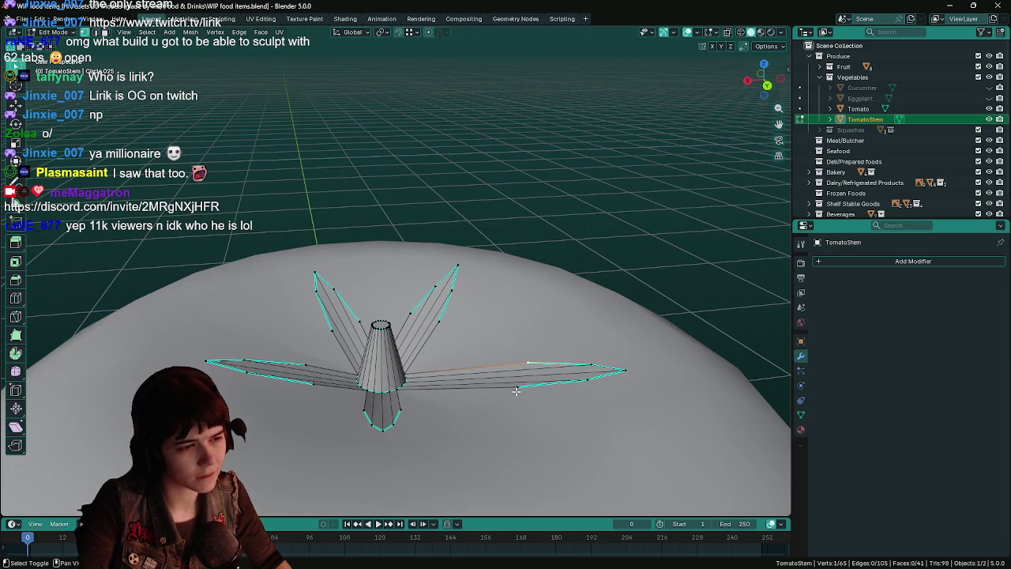
mouse_move(615, 371)
middle_down()
mouse_move(605, 300)
mouse_move(645, 290)
middle_up()
key(ctrl+s)
Step: Edge-slide leaf edges, including the right leaf's, to narrow and taper the leaves
key(g)
key(g)
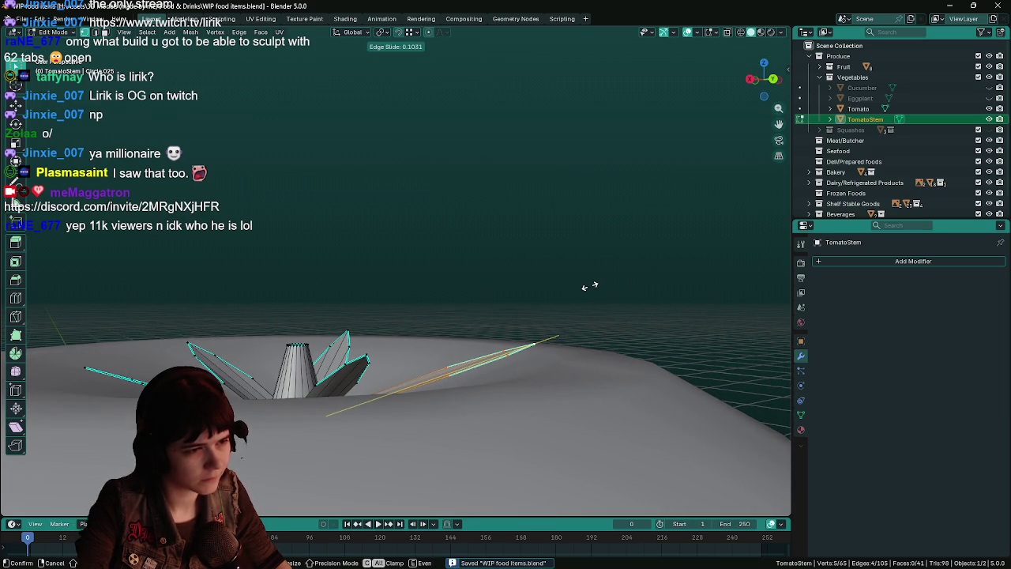
click(590, 286)
mouse_move(603, 289)
middle_down()
mouse_move(511, 300)
mouse_move(563, 311)
mouse_move(510, 315)
mouse_move(524, 311)
mouse_move(504, 276)
middle_up()
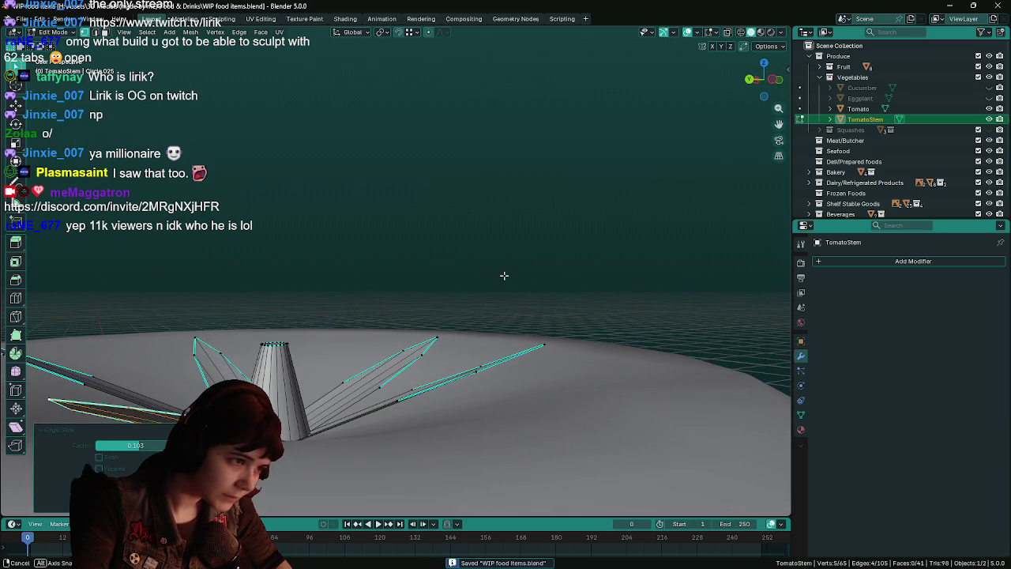
click(467, 384)
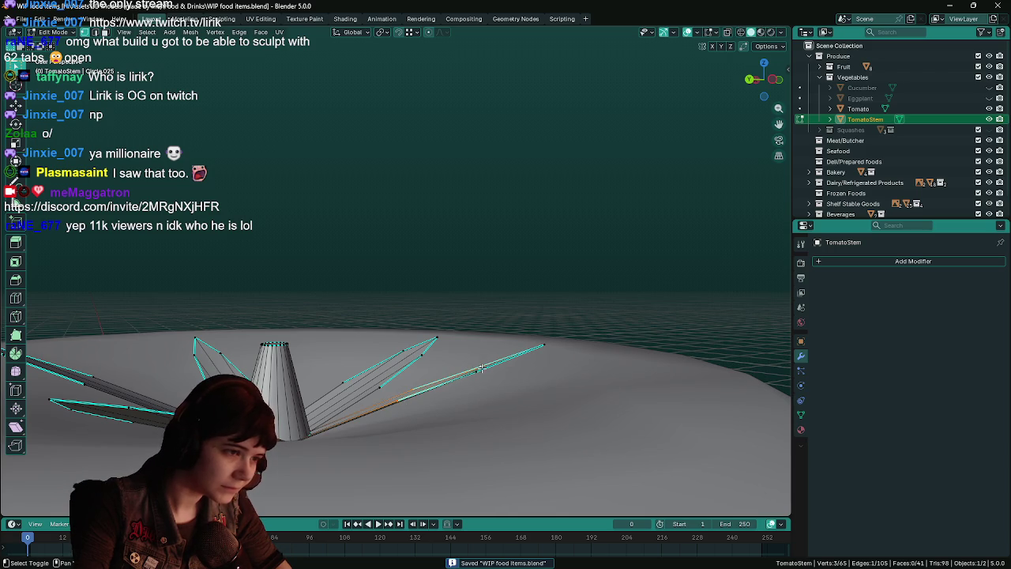
mouse_move(640, 318)
middle_down()
mouse_move(642, 293)
mouse_move(538, 300)
mouse_move(510, 313)
mouse_move(483, 380)
middle_up()
key(g)
key(g)
click(635, 299)
Step: Save and edge-slide another leaf's edge inward to slim it
click(484, 381)
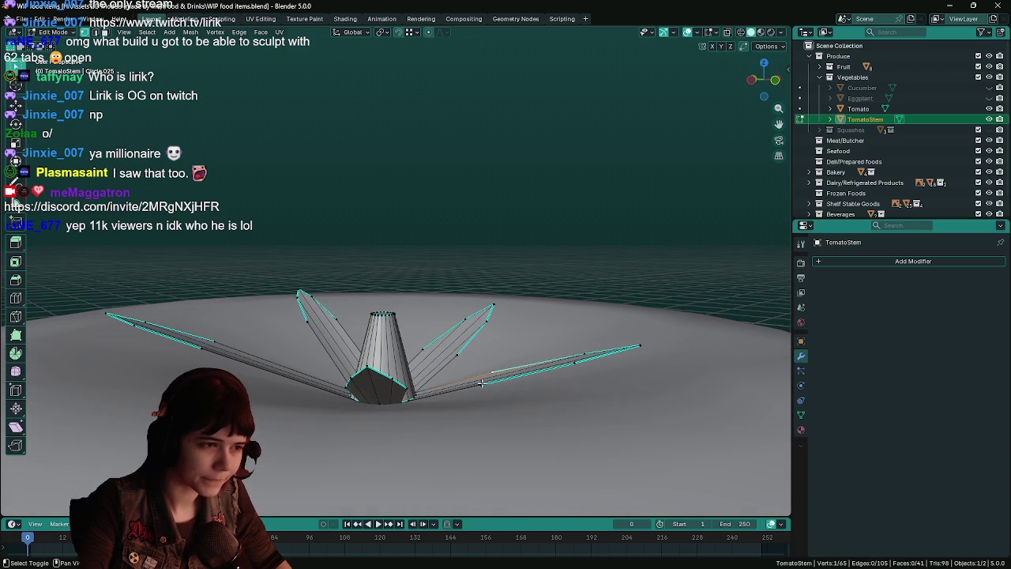
mouse_move(702, 324)
middle_down()
mouse_move(622, 300)
mouse_move(558, 308)
mouse_move(469, 206)
mouse_move(324, 252)
middle_up()
key(ctrl+s)
key(g)
key(g)
click(664, 303)
scroll(469, 206, up, 3)
Step: Vertex-slide a left leaf outline vertex and select the leaf tip vertex
click(318, 251)
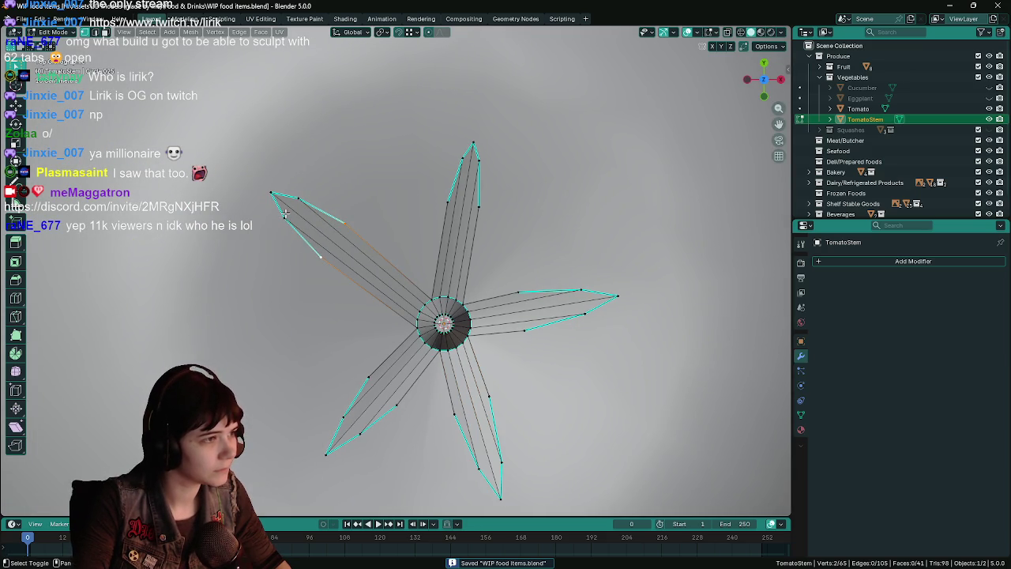
click(323, 258)
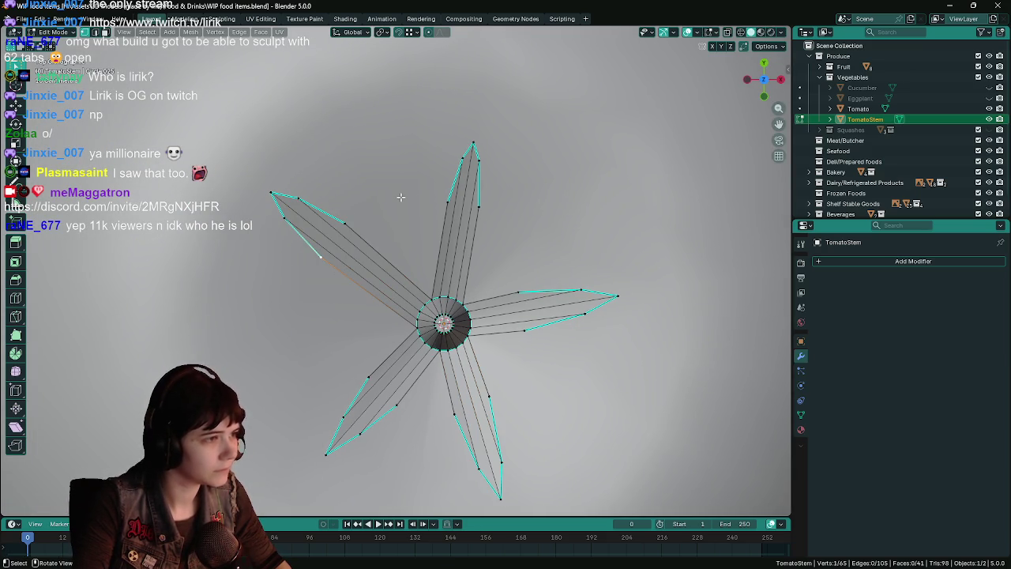
key(shift+v)
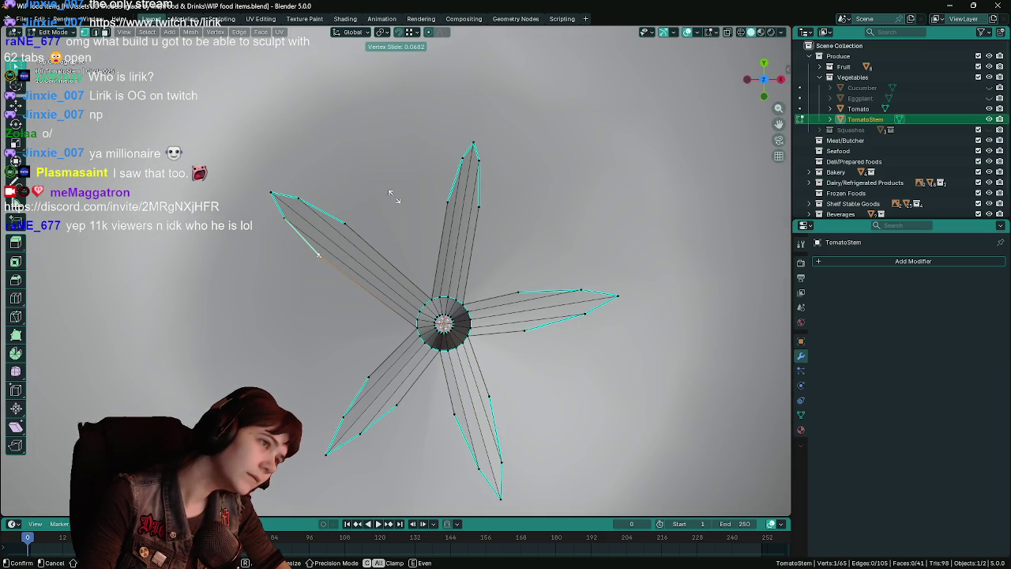
click(393, 196)
shift+click(273, 191)
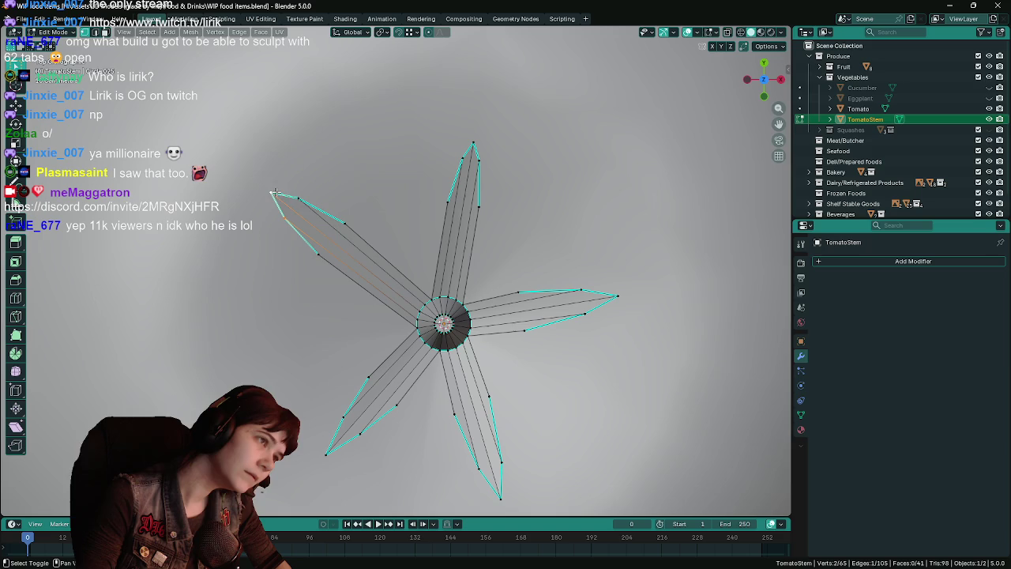
Step: Edge-slide the selected upper-left leaf edge, save, and check the leaf in Object Mode
mouse_move(323, 357)
middle_down()
mouse_move(386, 290)
mouse_move(401, 229)
mouse_move(449, 315)
mouse_move(409, 260)
middle_up()
key(ctrl+s)
key(g)
key(g)
click(405, 226)
scroll(446, 308, down, 4)
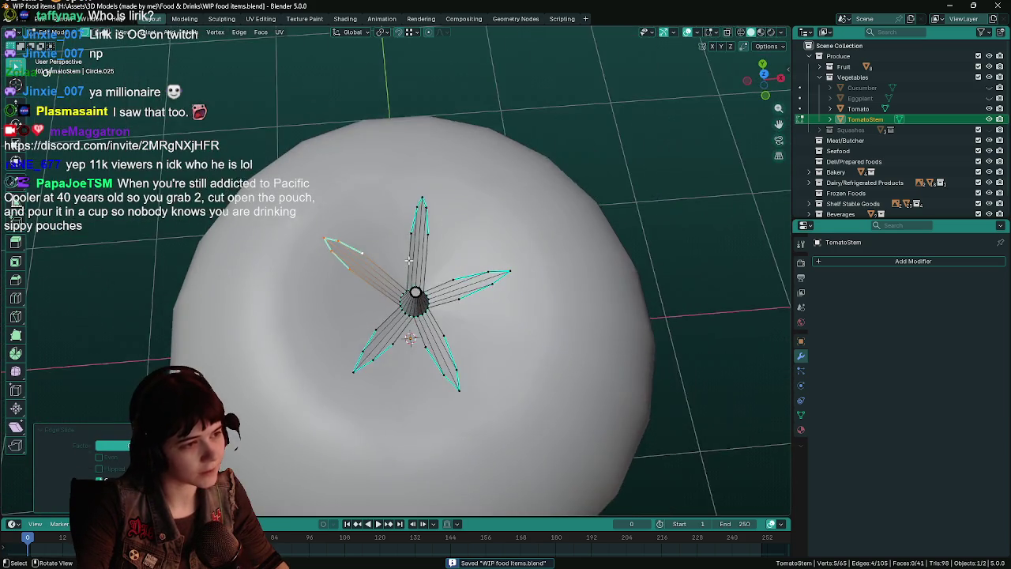
scroll(342, 271, up, 2)
key(Tab)
mouse_move(342, 272)
middle_down()
mouse_move(401, 226)
mouse_move(355, 253)
middle_up()
key(Tab)
scroll(320, 273, up, 3)
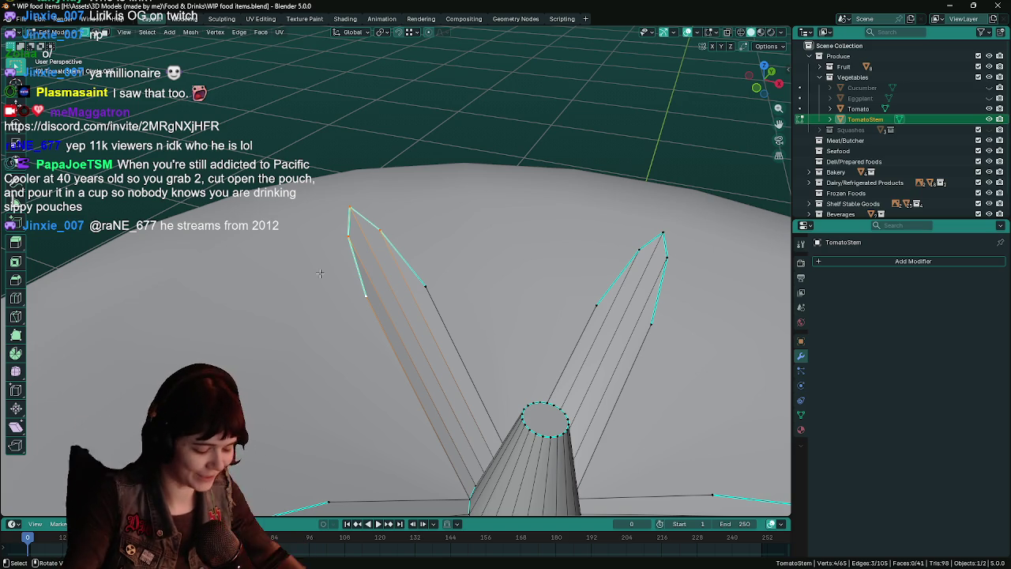
Step: Save the file while orbiting close to the leaves and picking a left leaf vertex
key(ctrl+s)
middle_drag(320, 274, 470, 255)
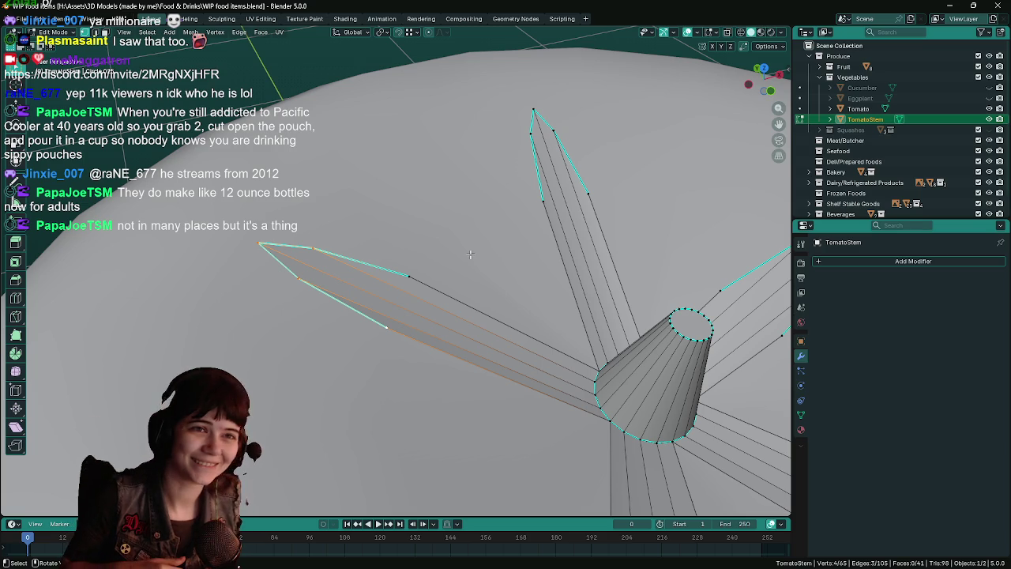
mouse_move(505, 273)
middle_down()
mouse_move(410, 317)
mouse_move(443, 261)
mouse_move(515, 238)
mouse_move(507, 252)
middle_up()
key(ctrl+s)
click(450, 256)
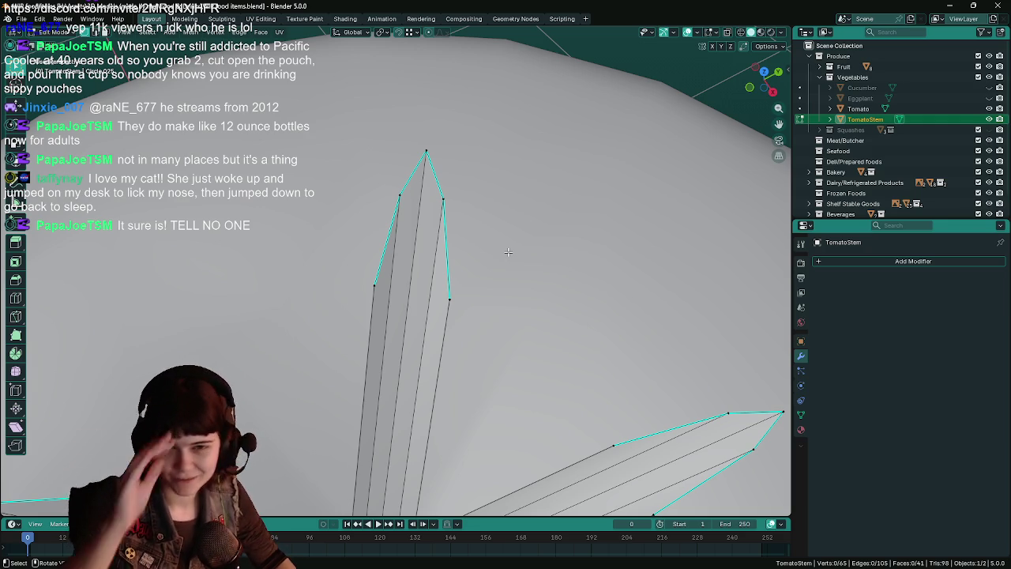
key(ctrl+s)
Step: Select the left leaf's long edge, top tip vertex and several outline edges
mouse_move(508, 252)
middle_down()
mouse_move(489, 230)
mouse_move(397, 203)
middle_up()
click(387, 259)
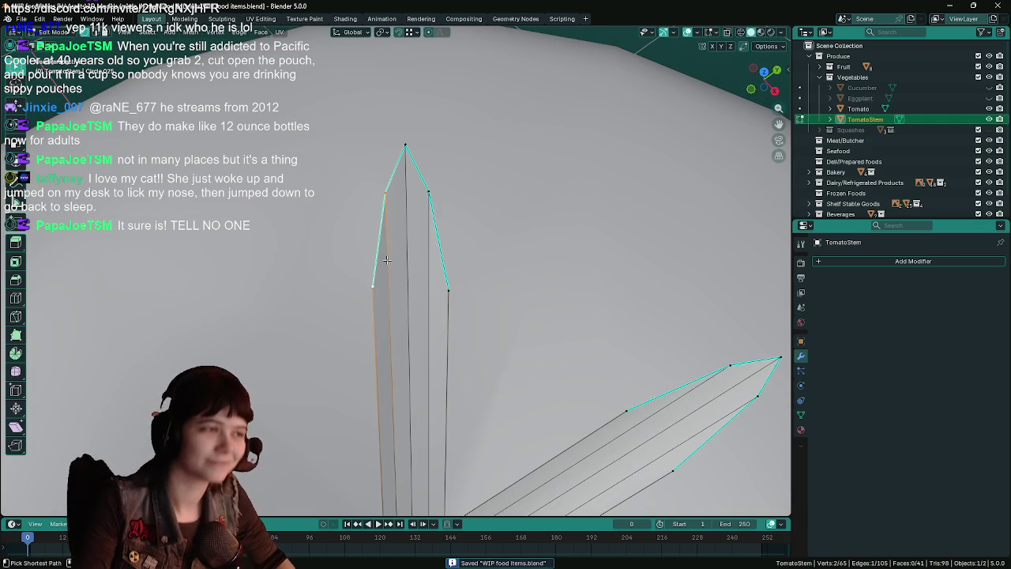
click(393, 168)
shift+click(376, 223)
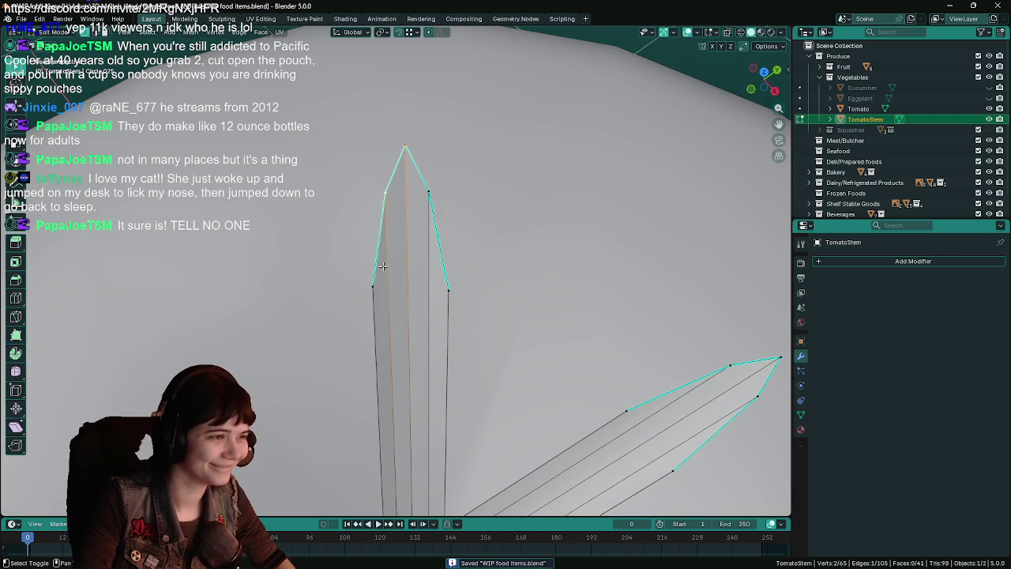
shift+click(373, 292)
shift+click(439, 296)
shift+click(443, 296)
mouse_move(444, 296)
middle_down()
mouse_move(411, 261)
mouse_move(408, 282)
mouse_move(275, 261)
mouse_move(464, 253)
middle_up()
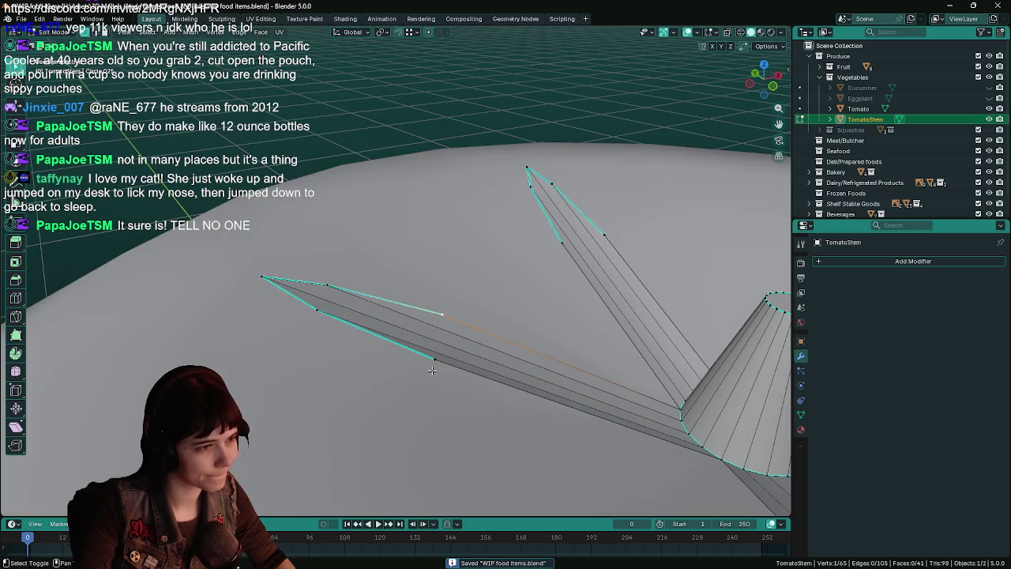
Step: Lower the selected leaf vertex and then the leaf tip along Z toward the tomato
key(g)
key(z)
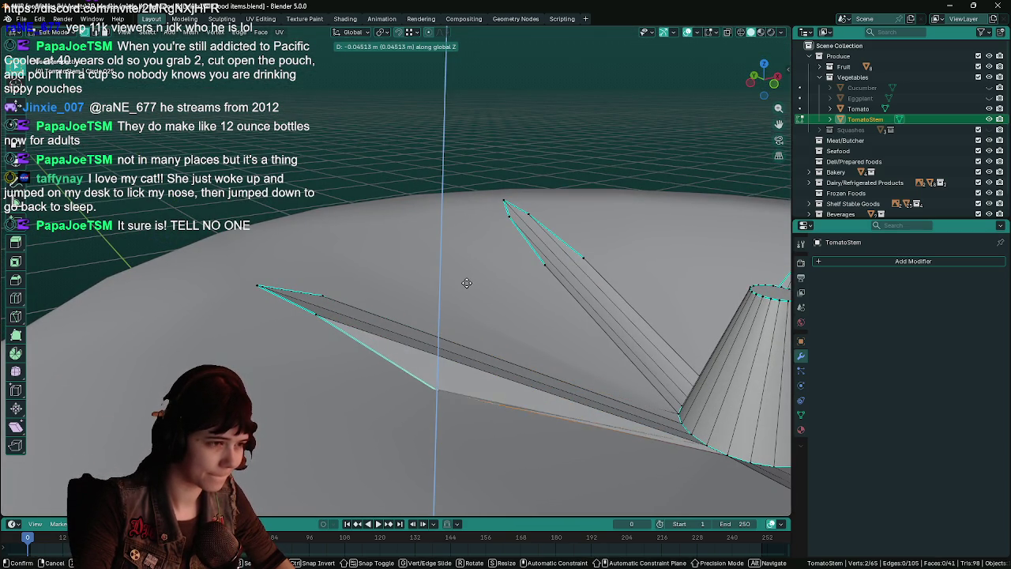
click(466, 280)
click(347, 294)
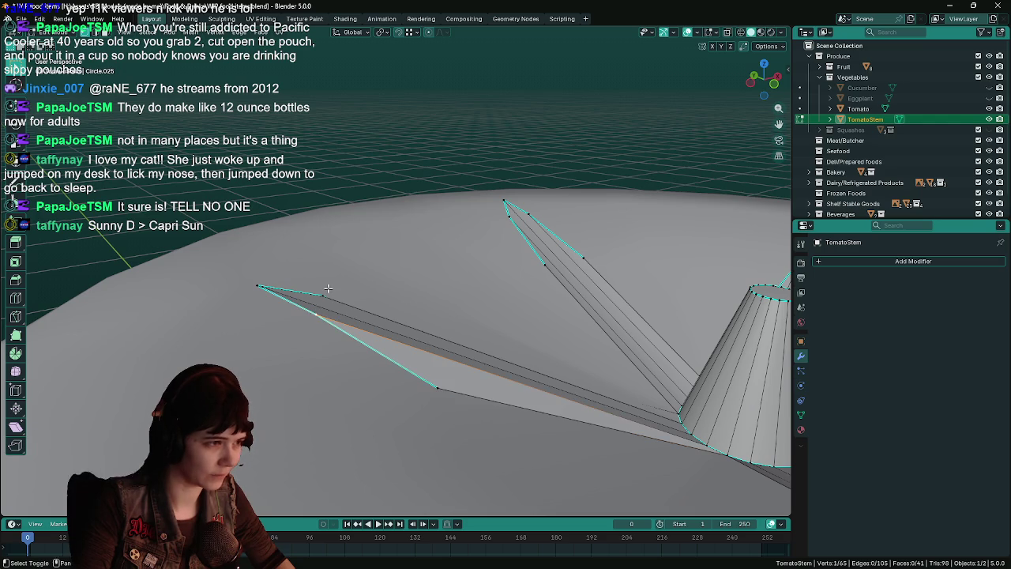
middle_drag(402, 301, 440, 263)
click(284, 263)
key(g)
key(z)
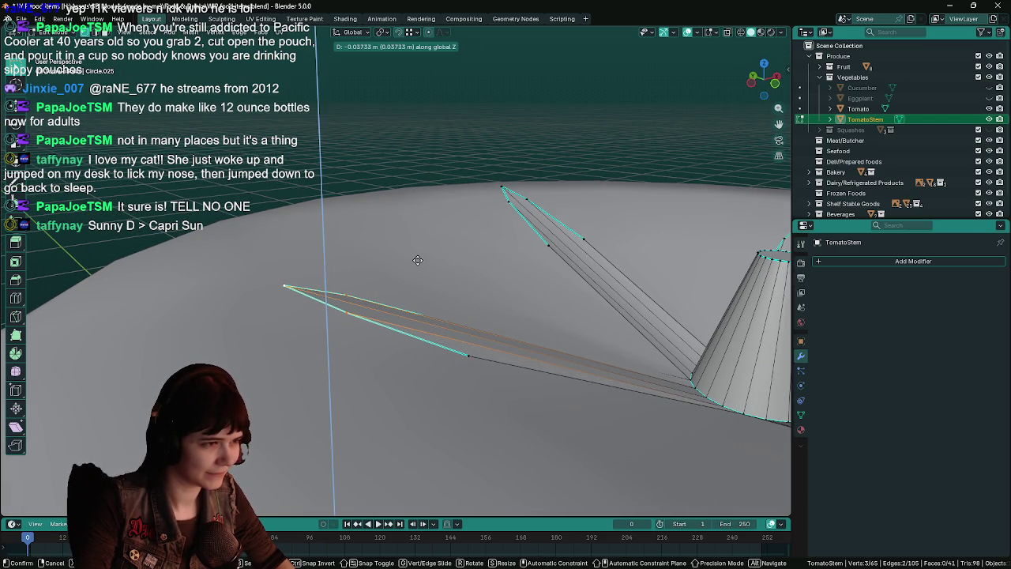
click(479, 276)
Step: In wireframe view, lower another leaf edge vertex along Z
mouse_move(454, 289)
middle_down()
mouse_move(381, 381)
mouse_move(468, 318)
middle_up()
key(alt+a)
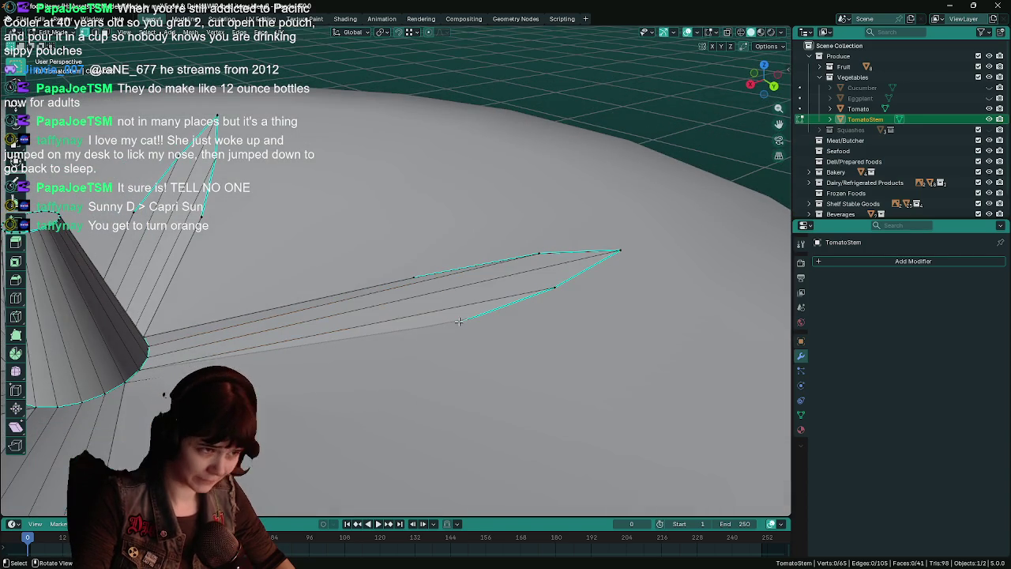
key(z)
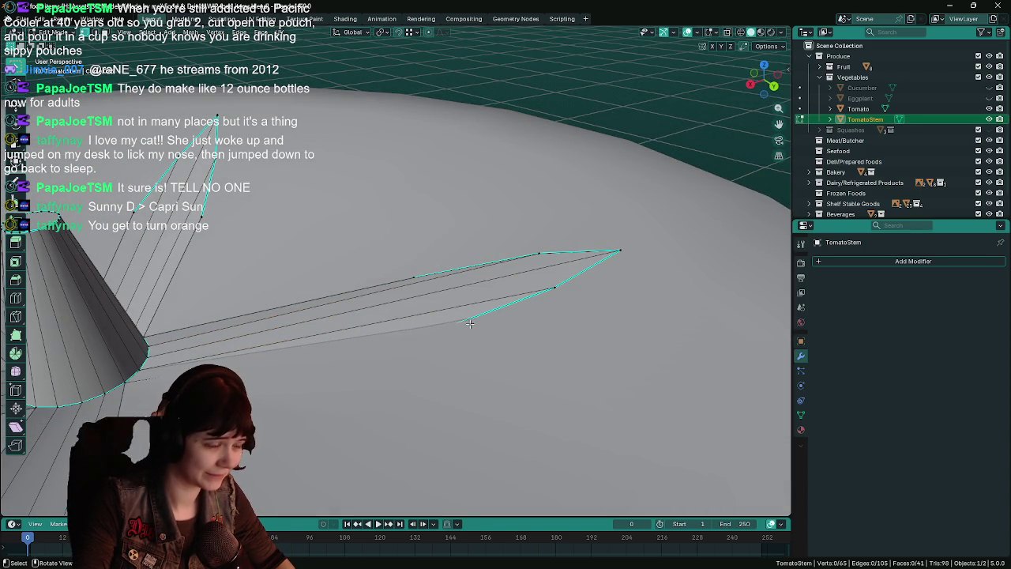
key(z)
click(407, 335)
key(z)
click(515, 334)
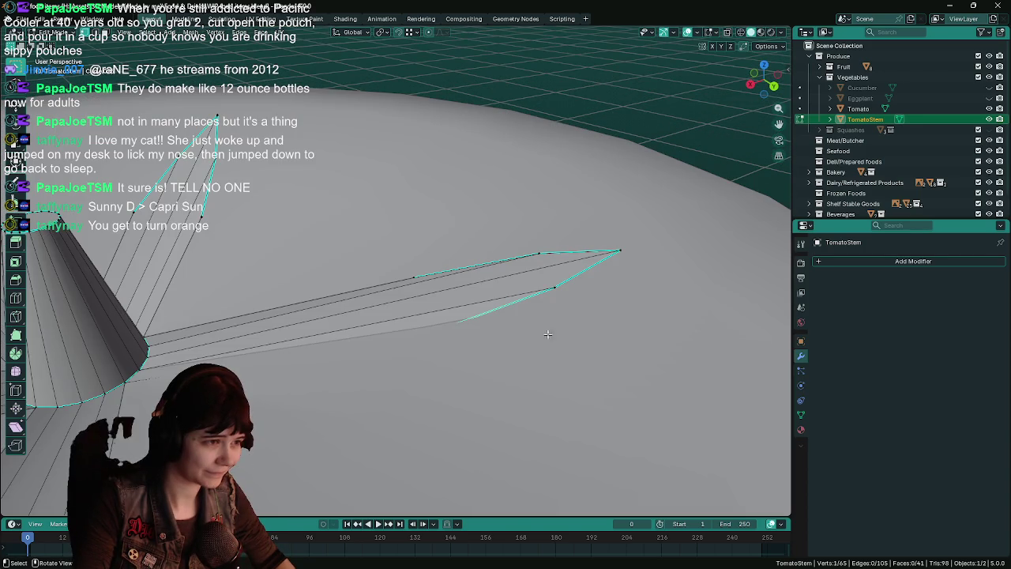
key(g)
key(z)
click(545, 327)
mouse_move(545, 327)
middle_down()
mouse_move(509, 331)
mouse_move(582, 298)
middle_up()
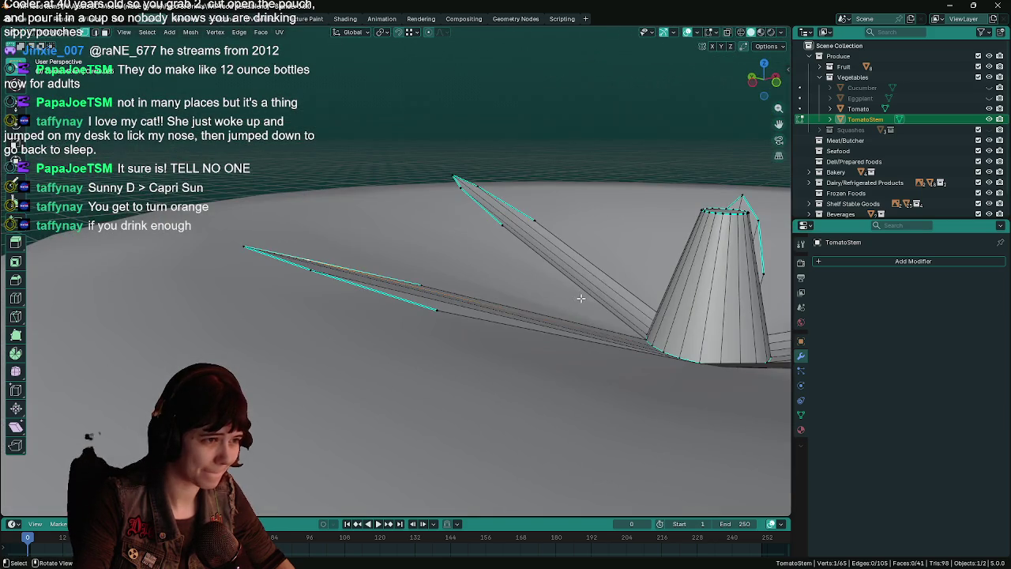
Step: Return to solid shading and Object Mode, saving the file
key(alt+z)
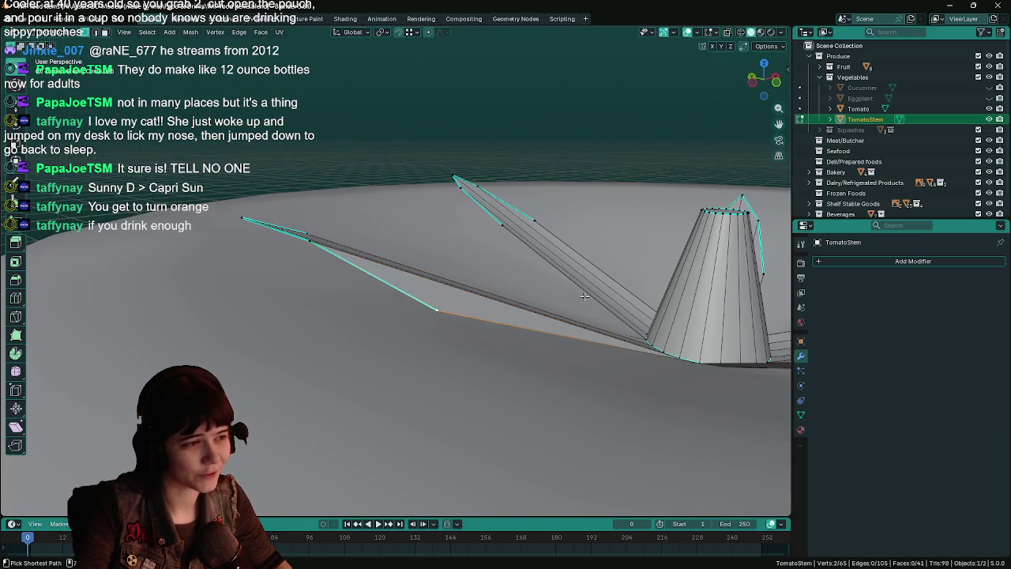
key(ctrl+s)
key(Tab)
scroll(576, 303, down, 3)
middle_drag(576, 303, 461, 339)
scroll(462, 339, up, 2)
scroll(462, 339, down, 2)
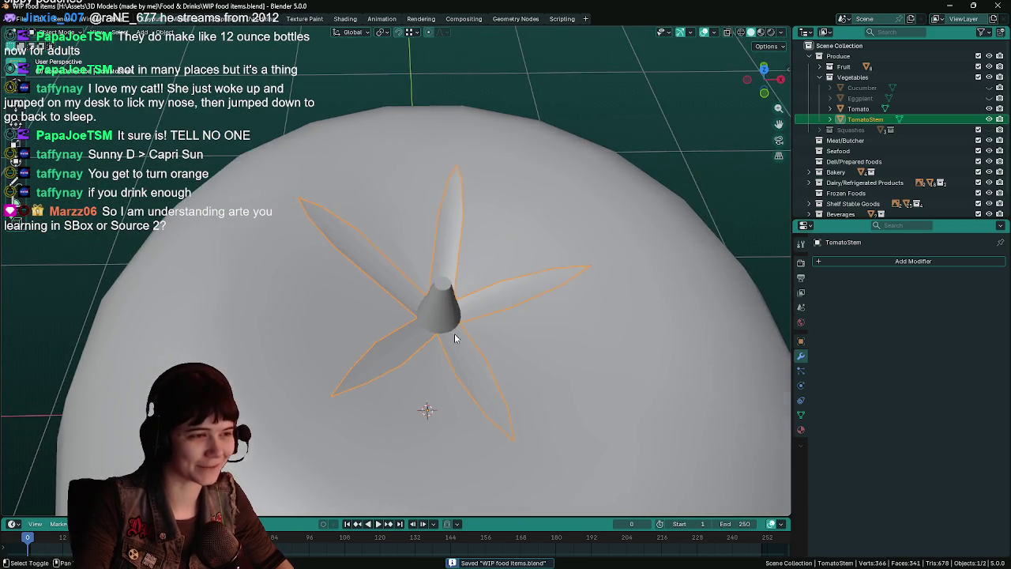
scroll(453, 334, down, 2)
click(636, 247)
middle_drag(636, 247, 616, 235)
scroll(648, 342, down, 2)
mouse_move(647, 342)
middle_down()
mouse_move(662, 270)
mouse_move(624, 319)
middle_up()
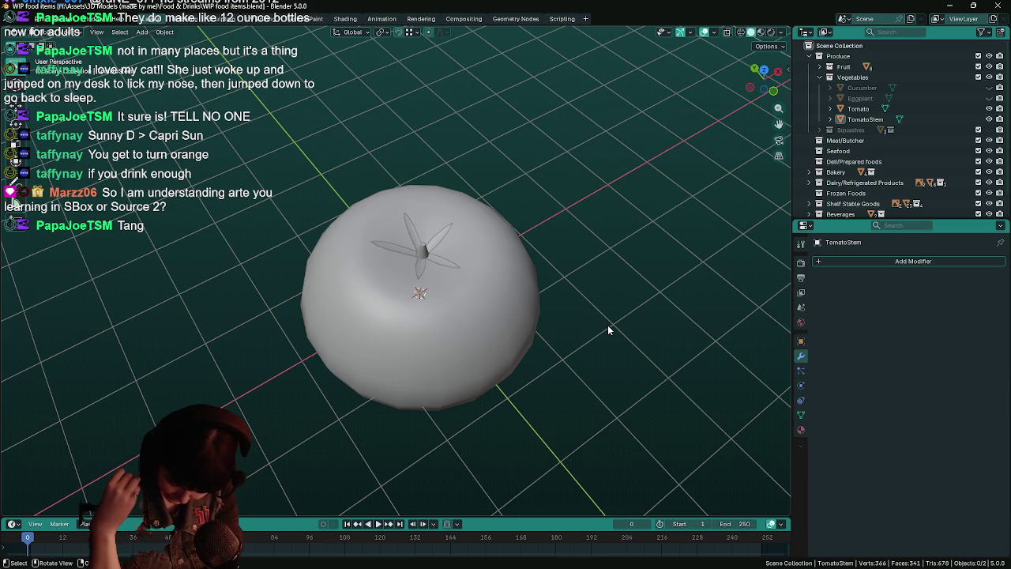
Step: Save the file and create a new collection named Tomato inside Vegetables
mouse_move(562, 338)
middle_down()
mouse_move(529, 315)
mouse_move(557, 331)
middle_up()
key(ctrl+s)
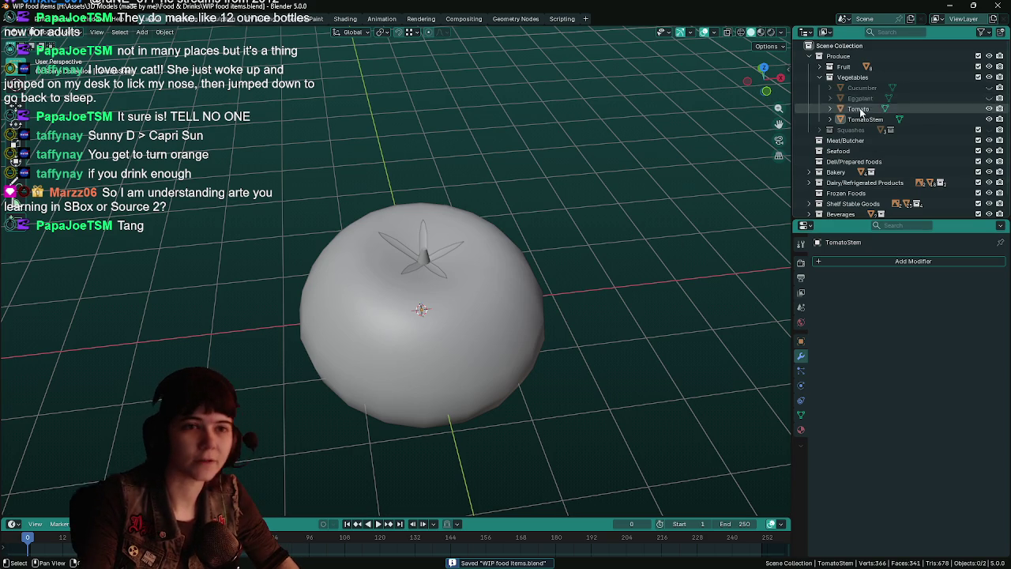
right_click(856, 81)
click(857, 83)
double_click(862, 87)
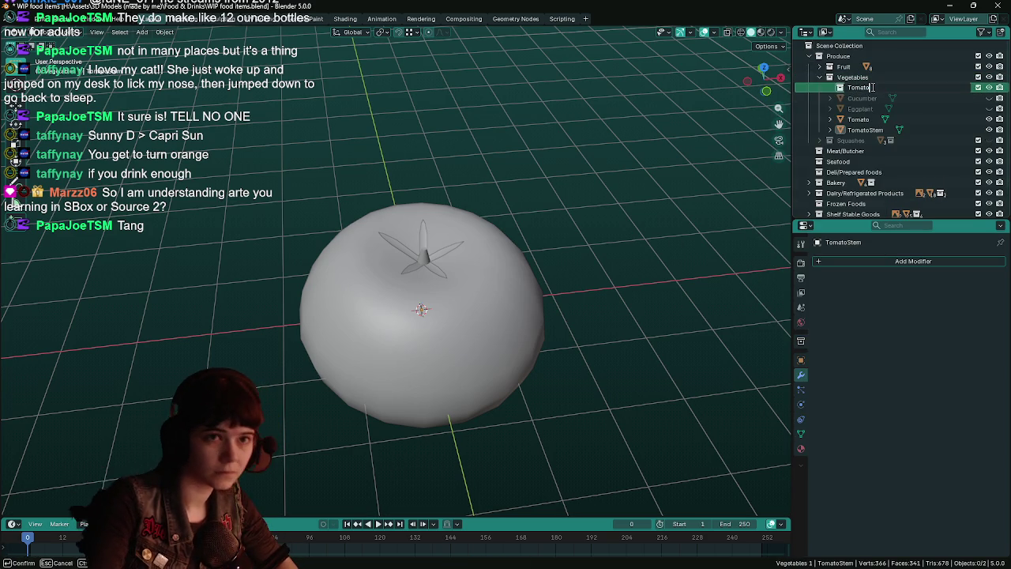
text(Tomato)
key(Return)
Step: Move the Tomato and TomatoStem objects into the Tomato collection, then hide and collapse it
click(858, 120)
shift+click(864, 129)
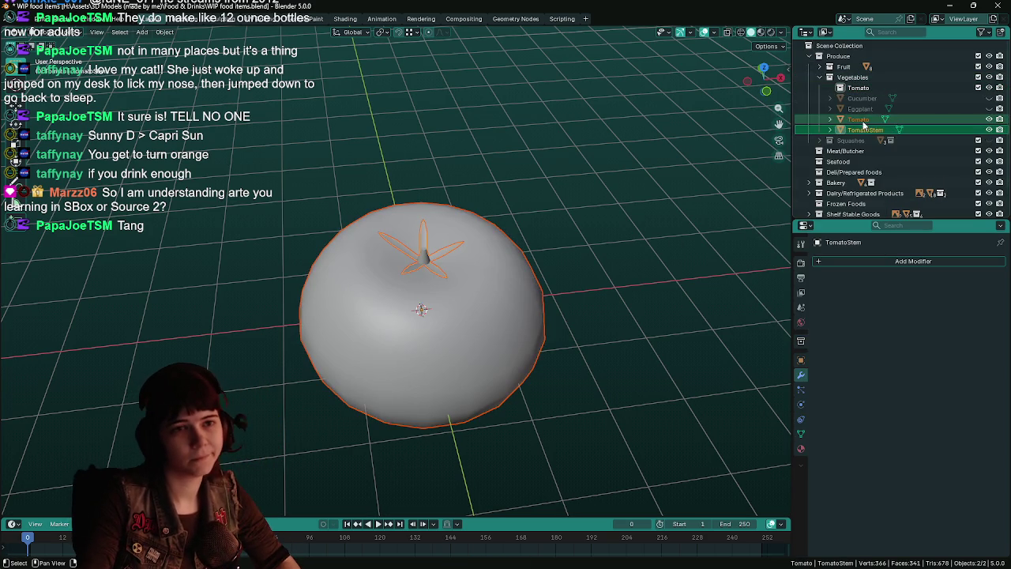
drag(865, 130, 866, 86)
click(839, 87)
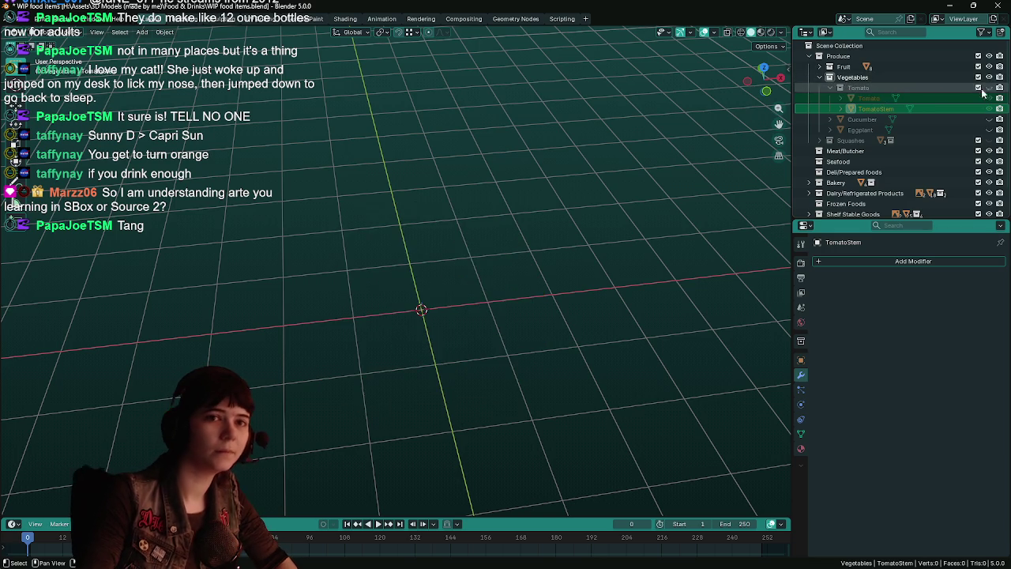
click(831, 88)
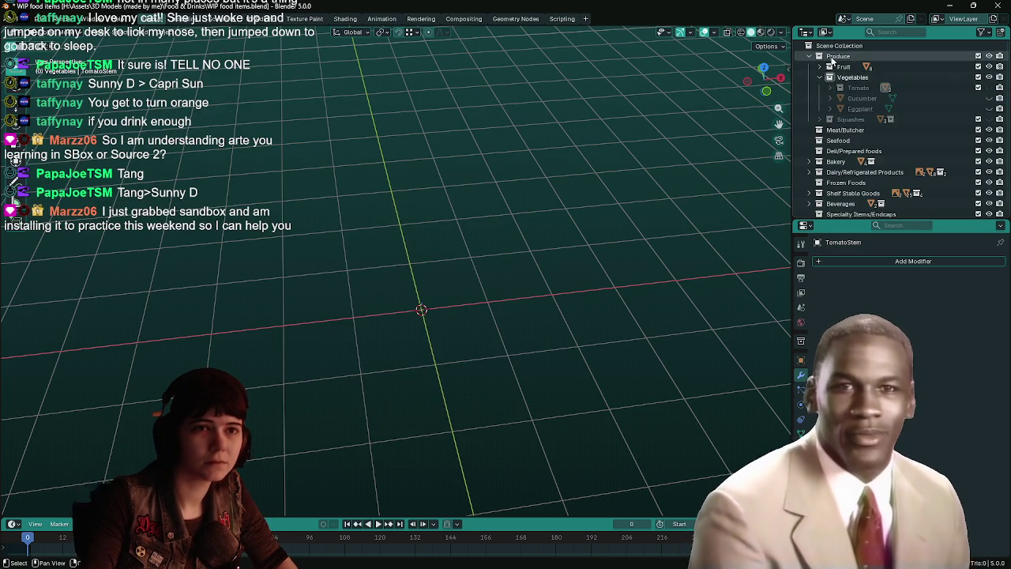
Step: Collapse Vegetables, save the file, and hide Blender with Win+D to show the desktop
click(828, 77)
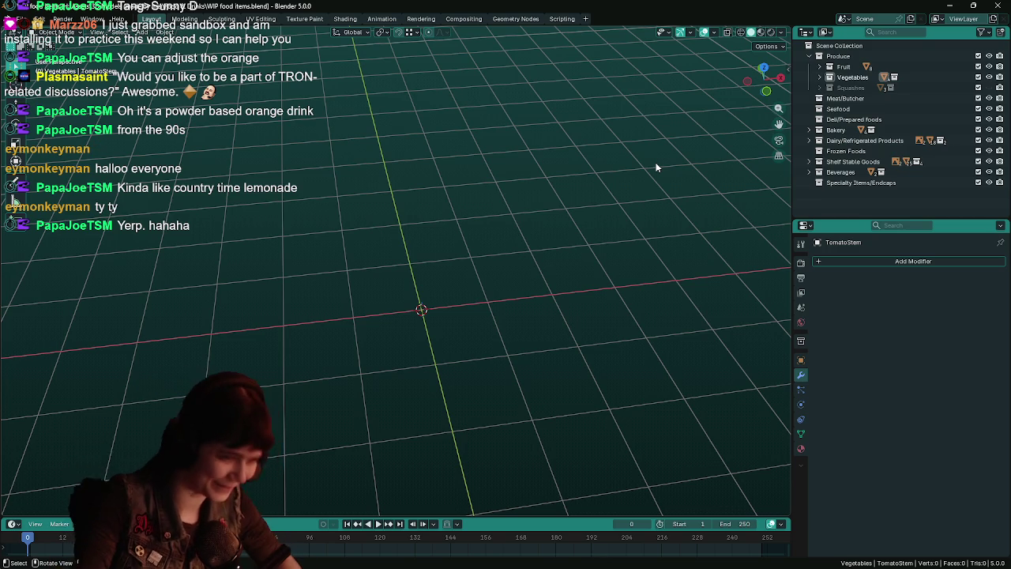
key(ctrl+s)
mouse_move(608, 285)
middle_down()
mouse_move(601, 300)
mouse_move(520, 296)
mouse_move(530, 299)
middle_up()
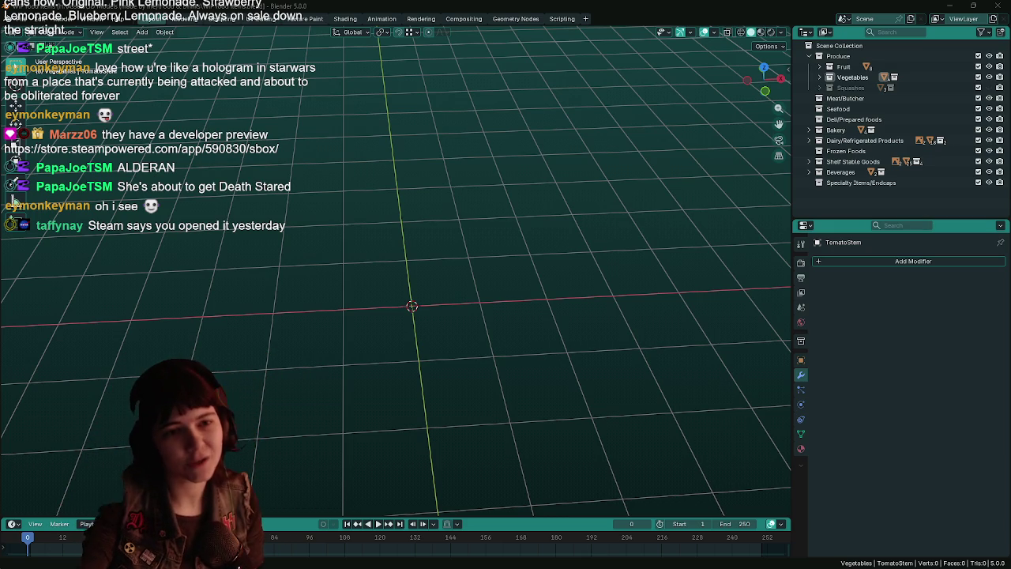
key(super+d)
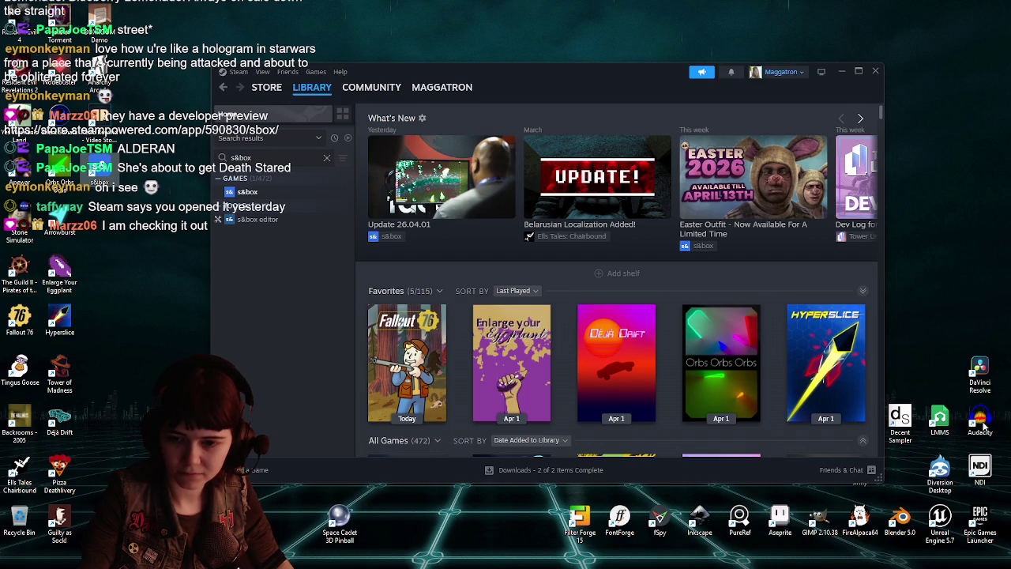
Step: View the s&box game page, then browse the s&box editor's library page
drag(544, 73, 570, 61)
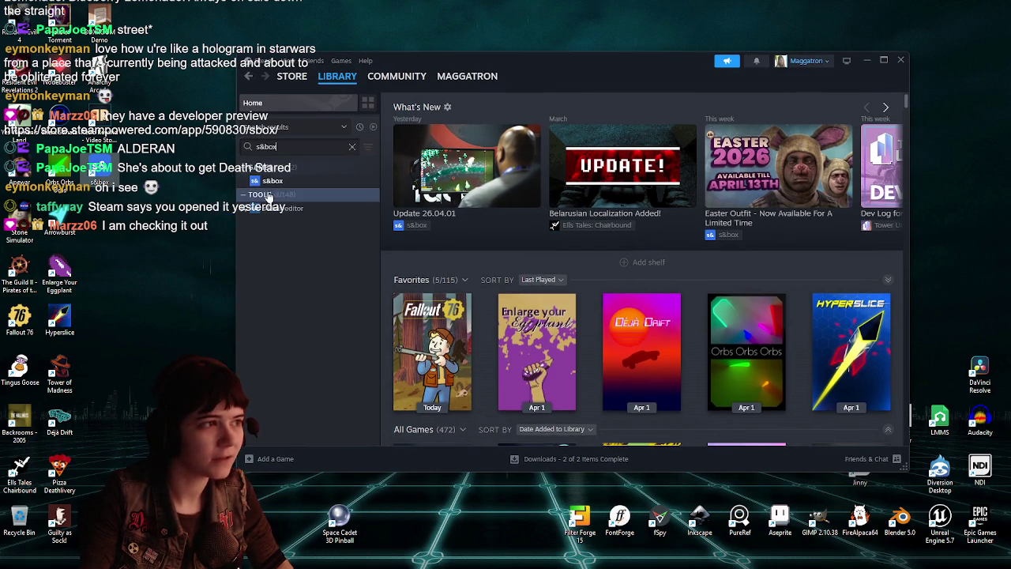
click(268, 180)
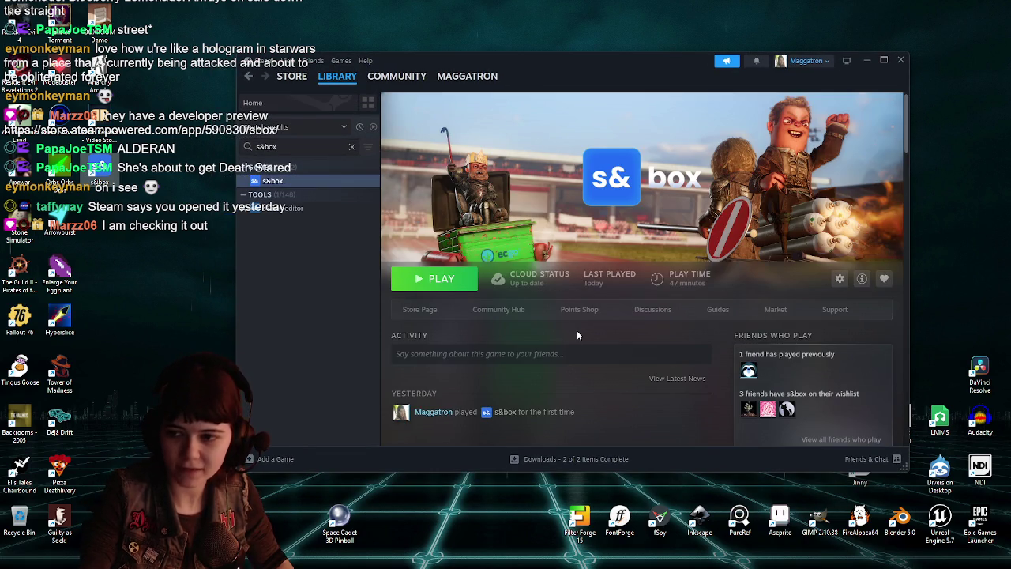
click(308, 215)
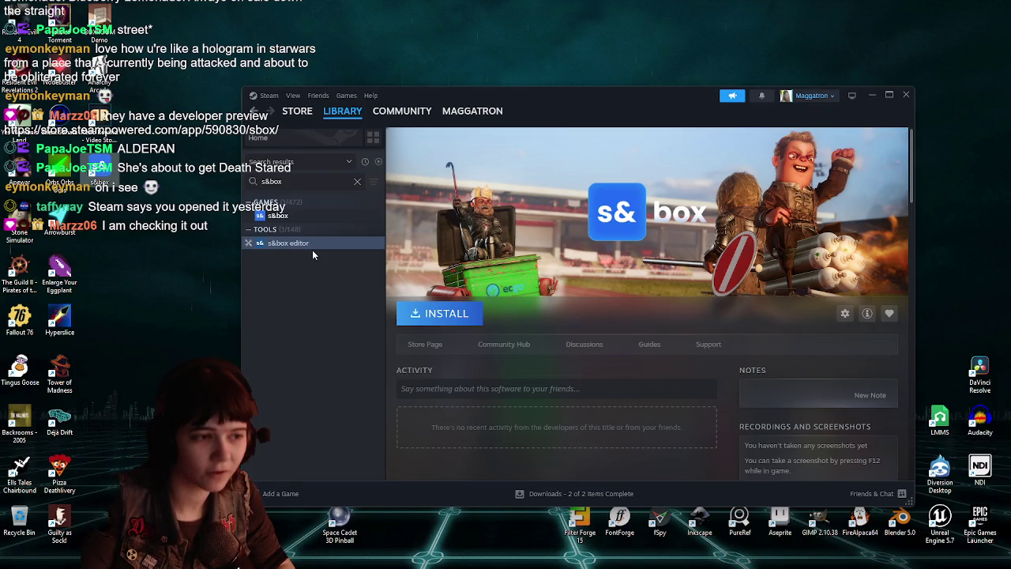
scroll(731, 364, down, 4)
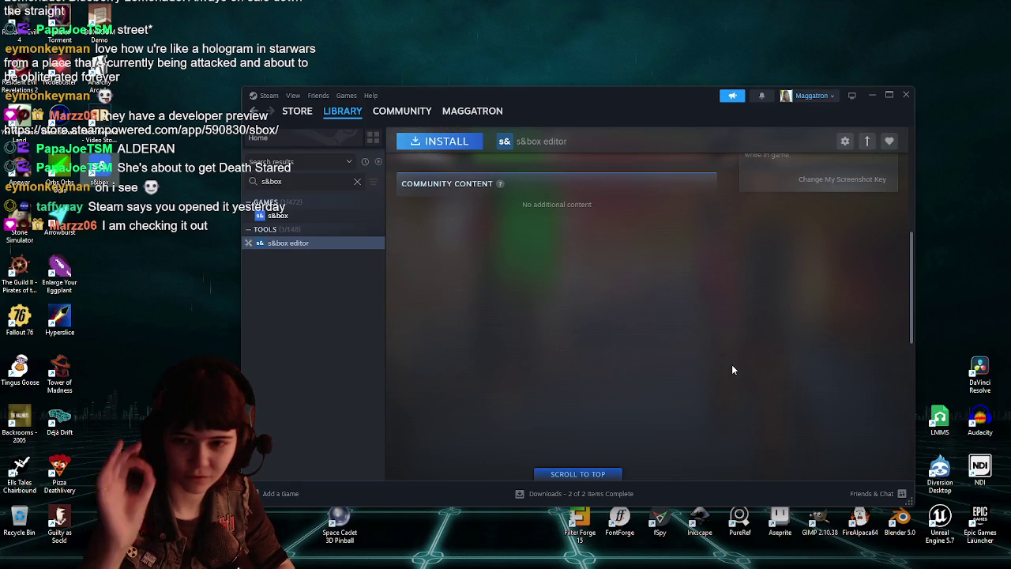
scroll(731, 368, up, 4)
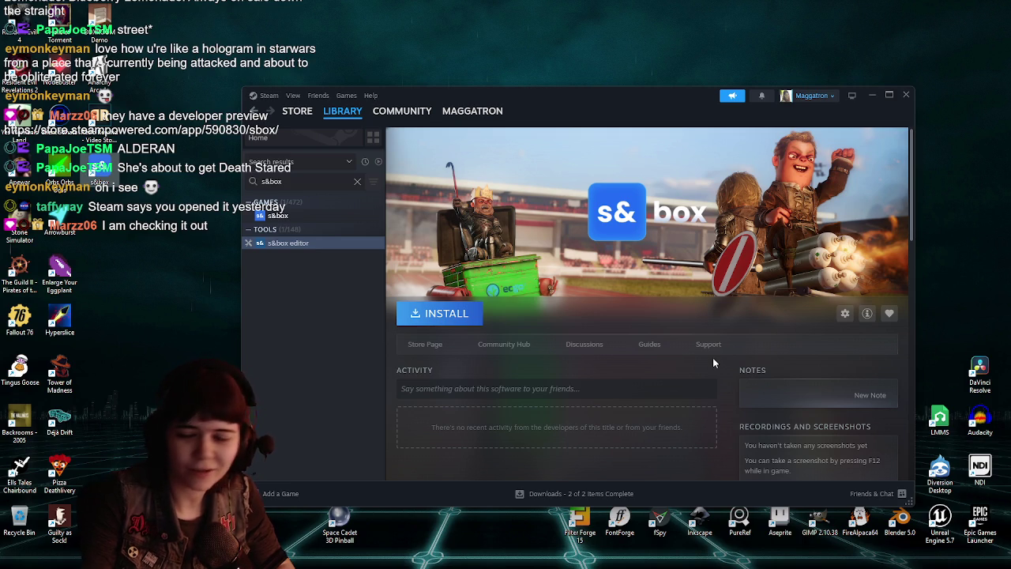
Step: Return to the s&box page, drag out a desktop shortcut for it, and move Steam aside
click(278, 215)
scroll(576, 394, down, 1)
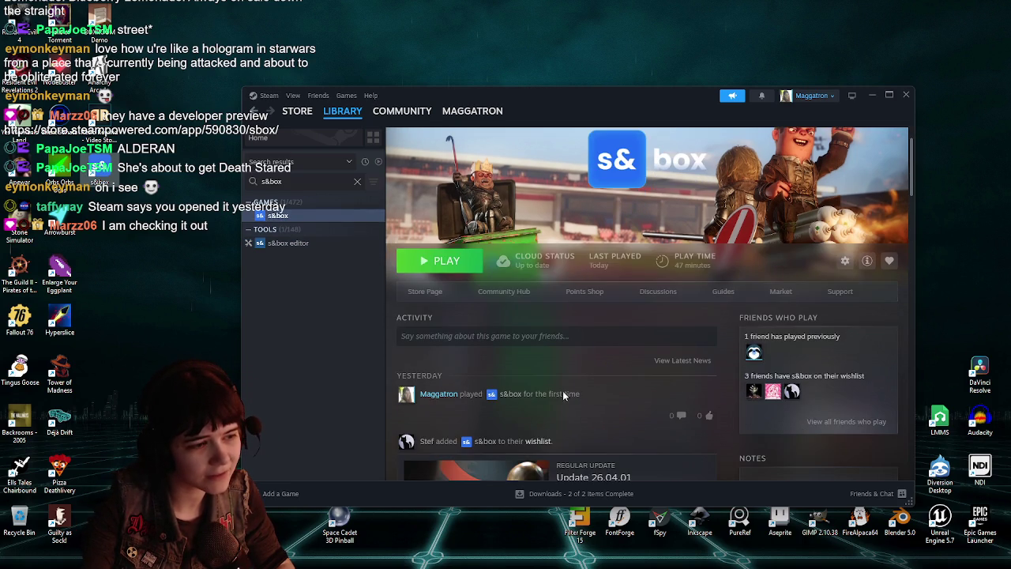
scroll(687, 402, up, 1)
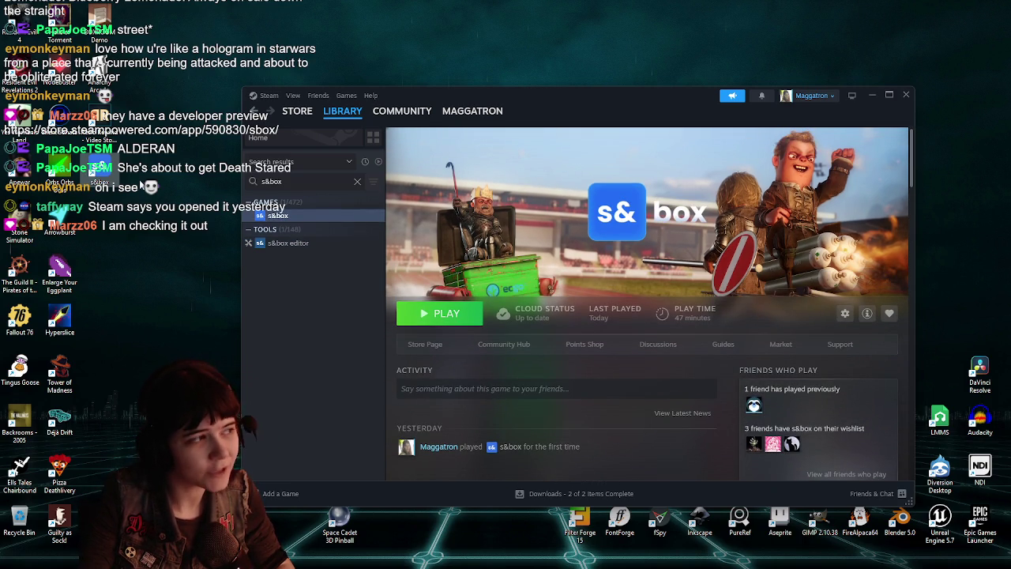
mouse_move(139, 187)
mouse_down()
mouse_move(182, 293)
mouse_move(111, 198)
mouse_up()
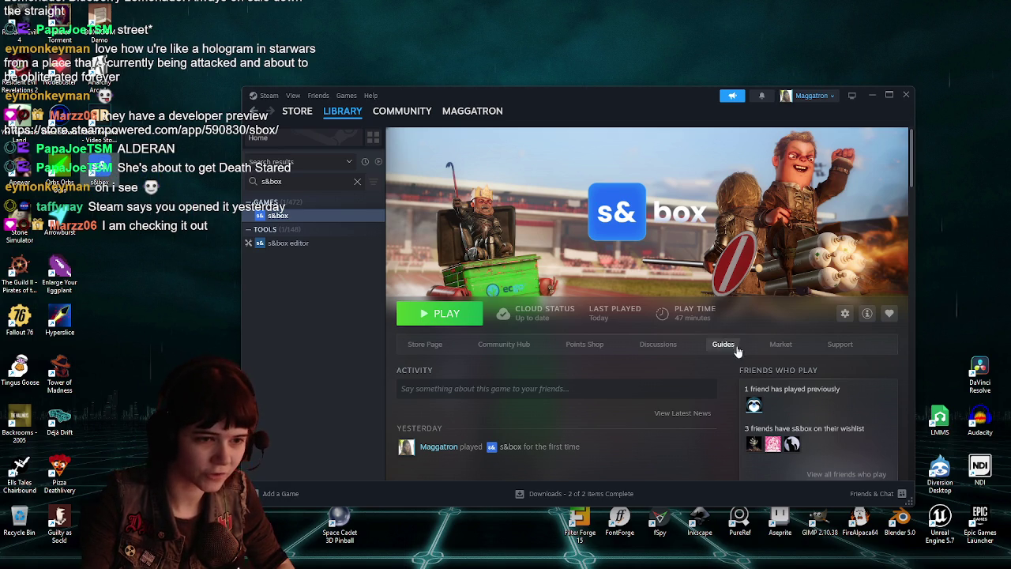
scroll(706, 368, down, 3)
scroll(682, 372, down, 1)
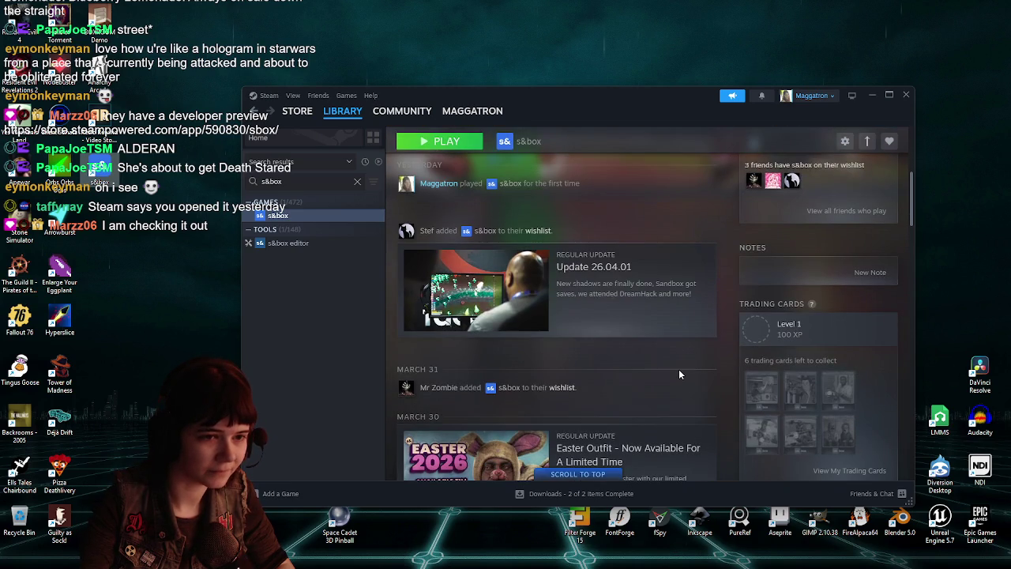
scroll(678, 369, up, 2)
scroll(679, 369, up, 3)
mouse_move(696, 98)
mouse_down()
mouse_move(776, 128)
mouse_move(1010, 158)
mouse_up()
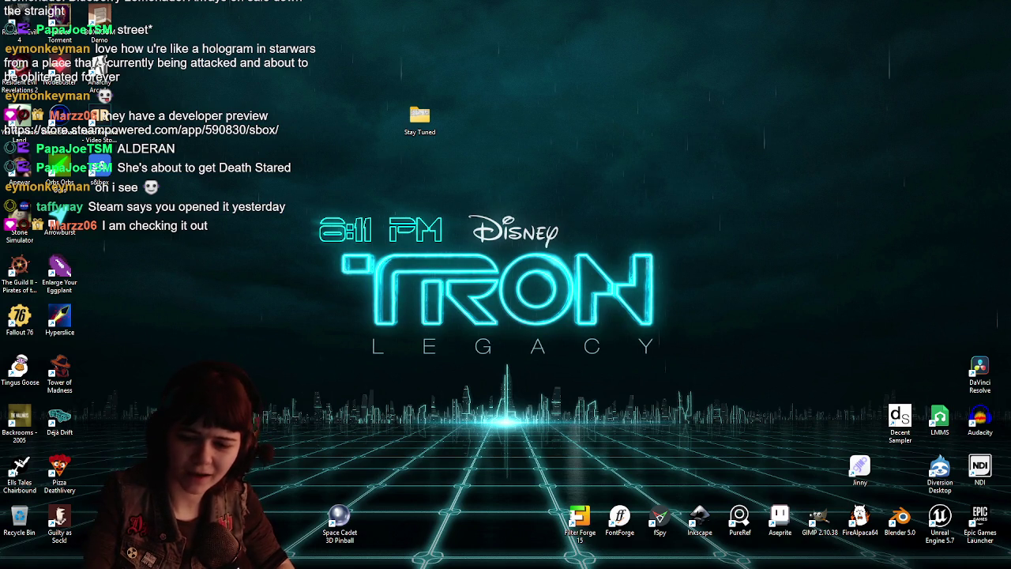
Step: Alt+Tab back to the Blender window showing the WIP food items file
key(alt+Tab)
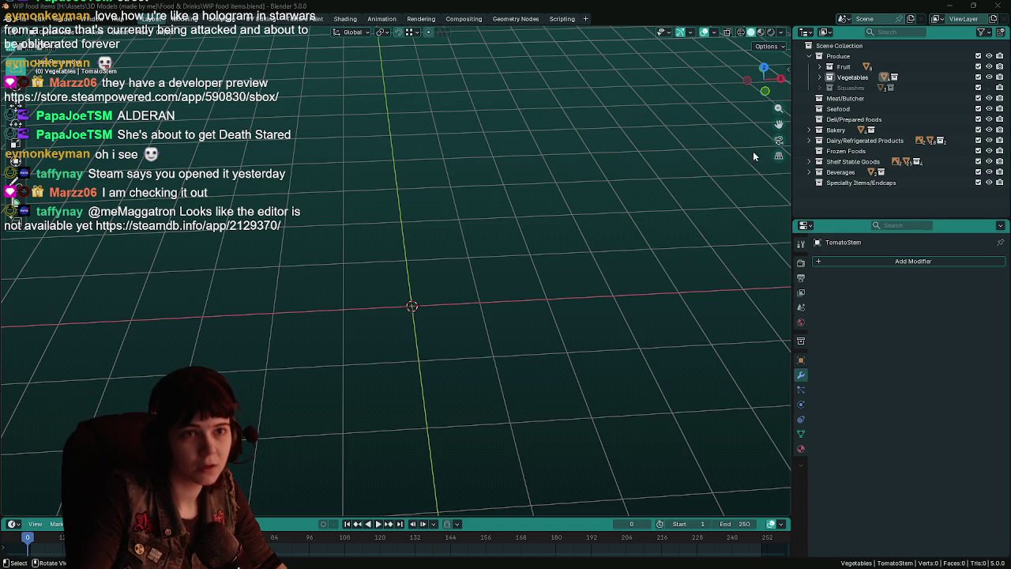
Step: Expand the Vegetables collection, save the file, and bring up the Shift+A Add menu
click(819, 77)
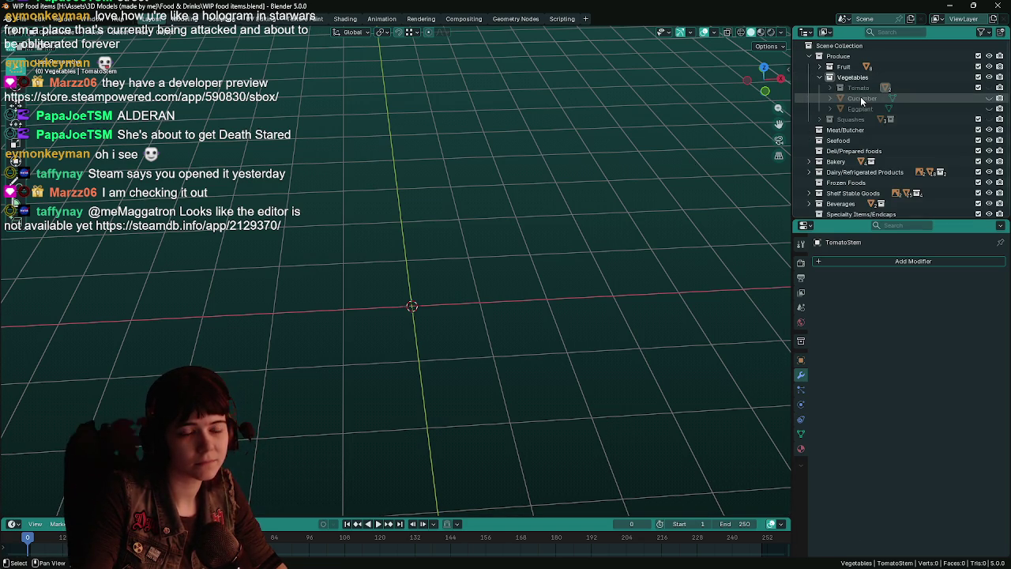
middle_drag(480, 316, 447, 288)
key(ctrl+s)
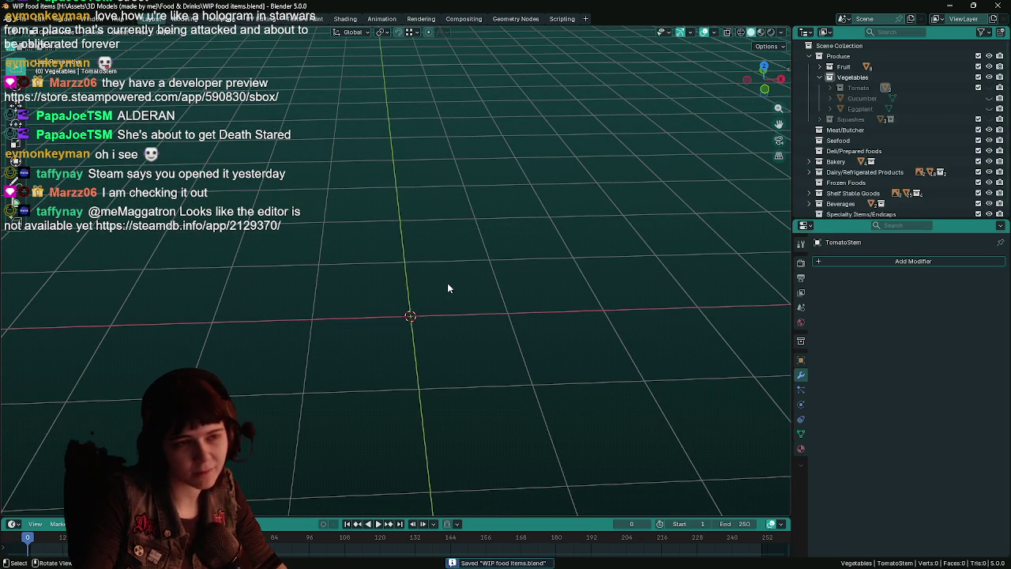
key(shift+a)
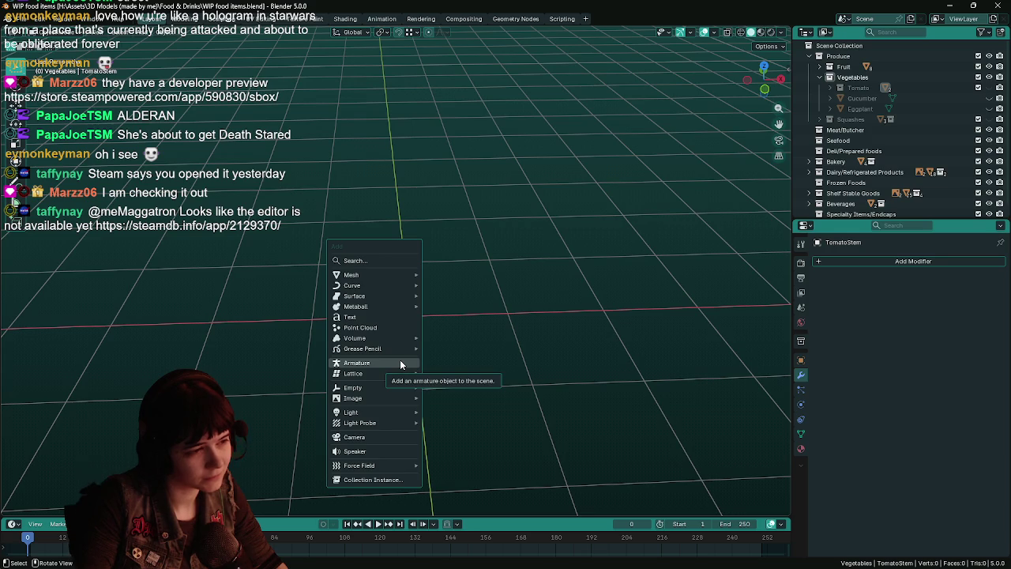
mouse_move(351, 275)
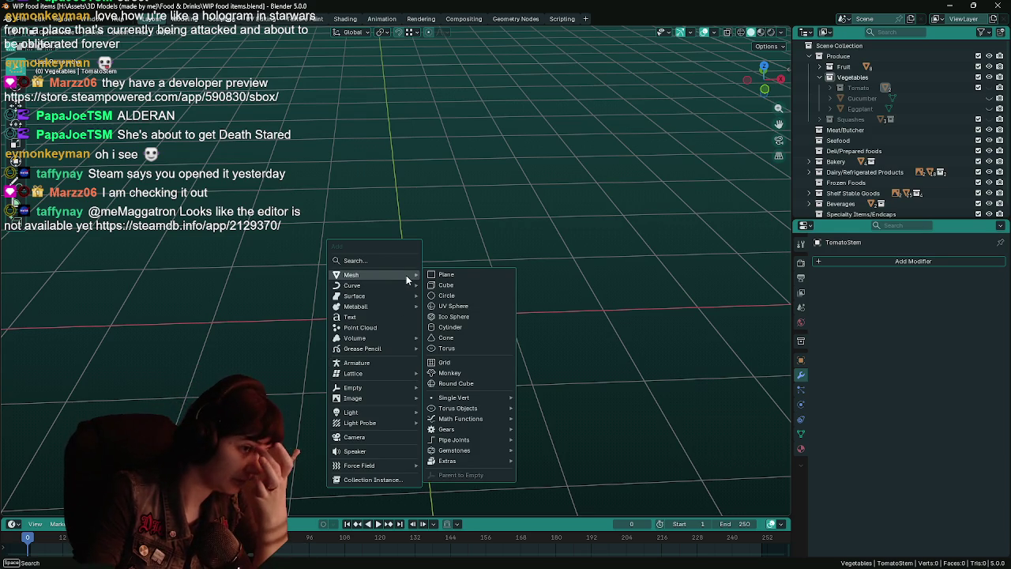
Step: Add a 16-segment, 8-ring UV sphere and set the proportional editing falloff to Random
click(469, 306)
scroll(614, 329, up, 1)
click(440, 32)
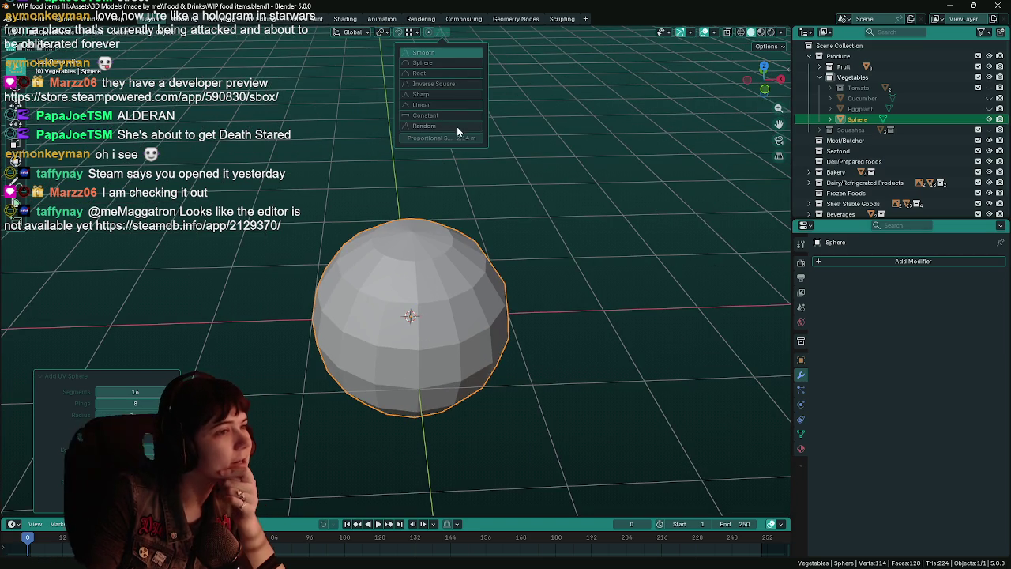
click(466, 126)
click(442, 33)
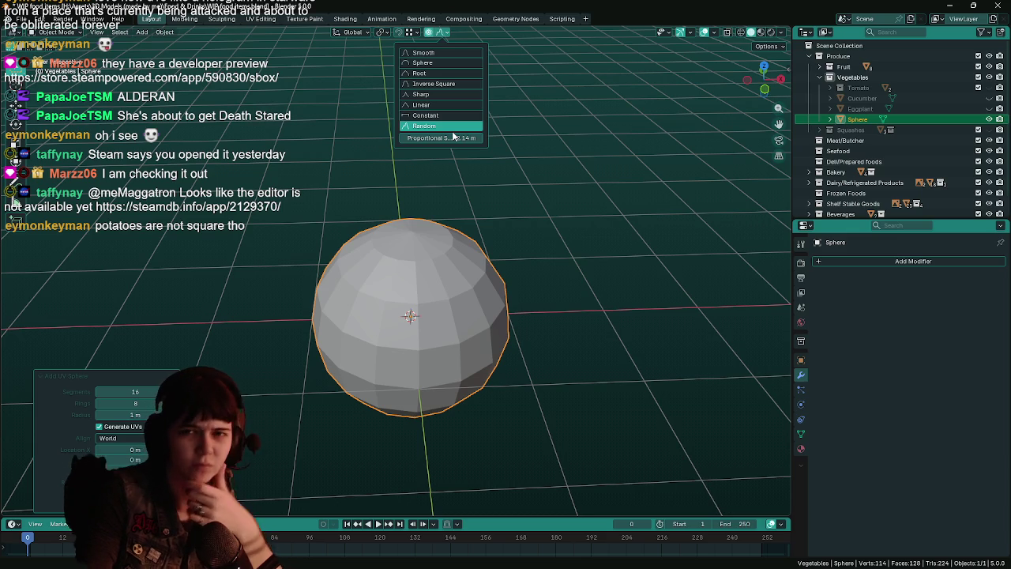
mouse_move(519, 314)
middle_down()
mouse_move(530, 289)
mouse_move(529, 299)
middle_up()
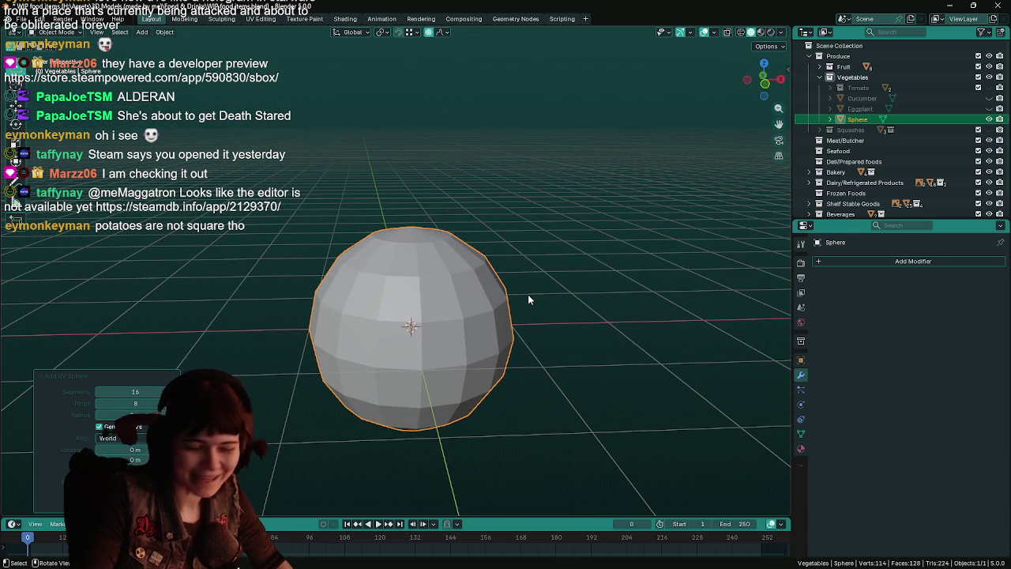
Step: Shade the sphere smooth and rotate it 90° about the X axis
key(ctrl+s)
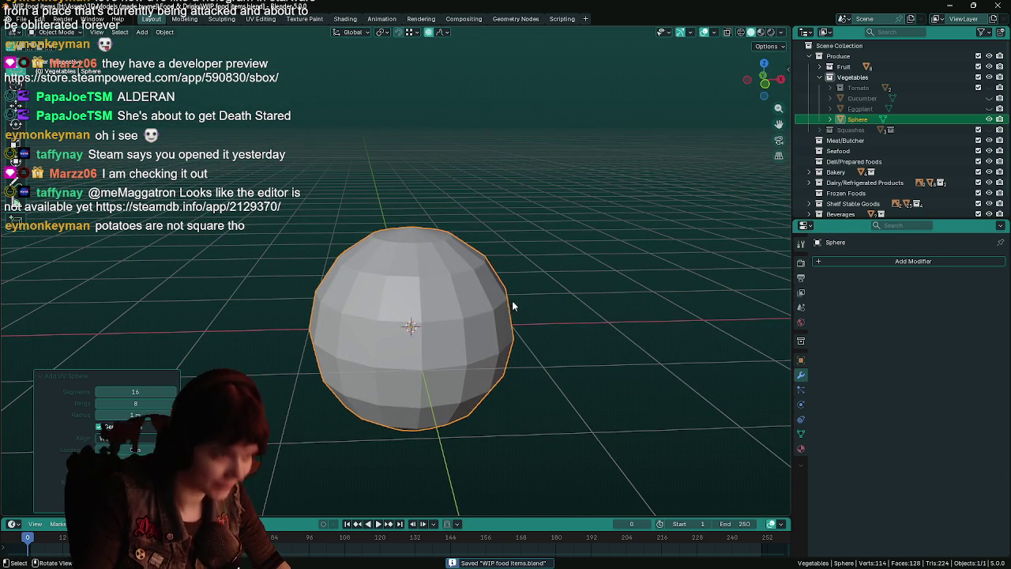
right_click(446, 304)
click(431, 305)
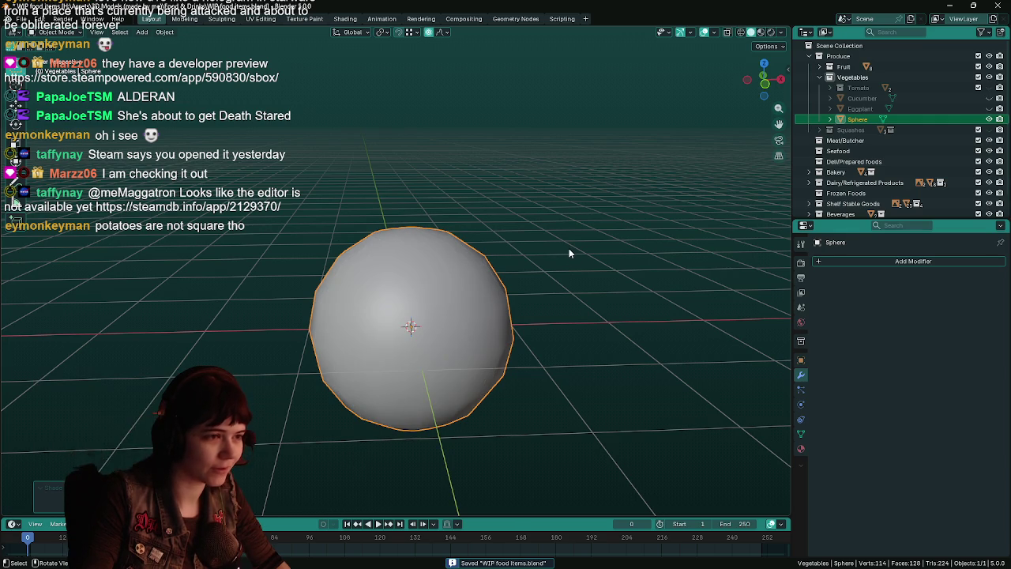
mouse_move(568, 248)
middle_down()
mouse_move(595, 304)
mouse_move(569, 270)
mouse_move(581, 262)
middle_up()
key(r)
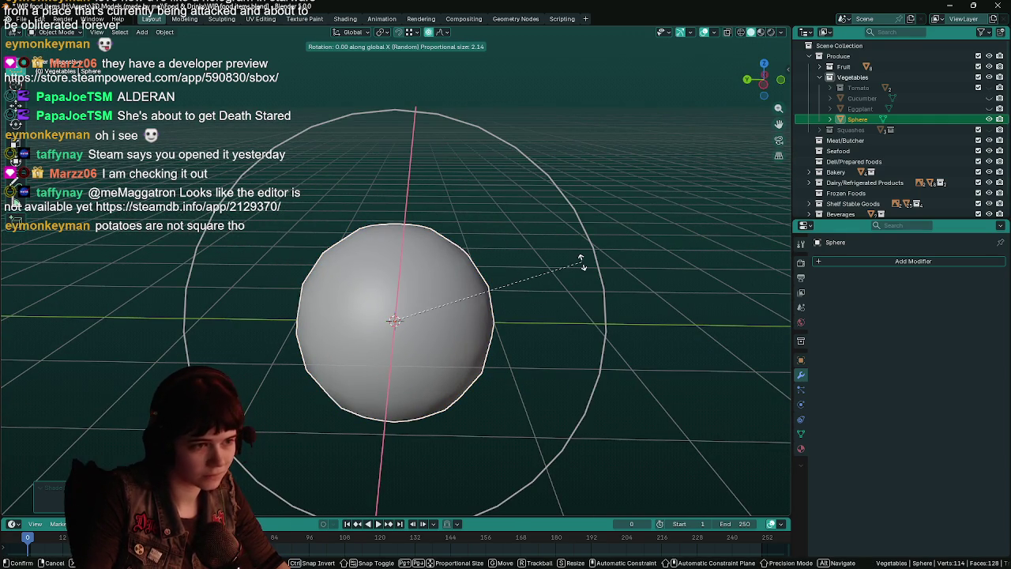
key(x)
key(9)
key(0)
key(Return)
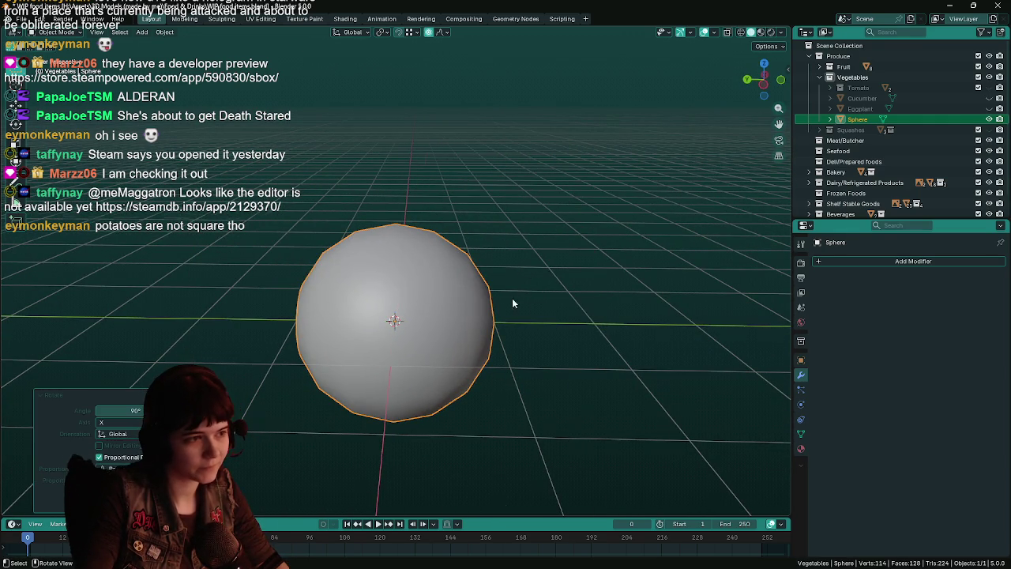
Step: Save and apply the sphere's rotation so it reads 0°
middle_drag(519, 297, 762, 317)
click(801, 360)
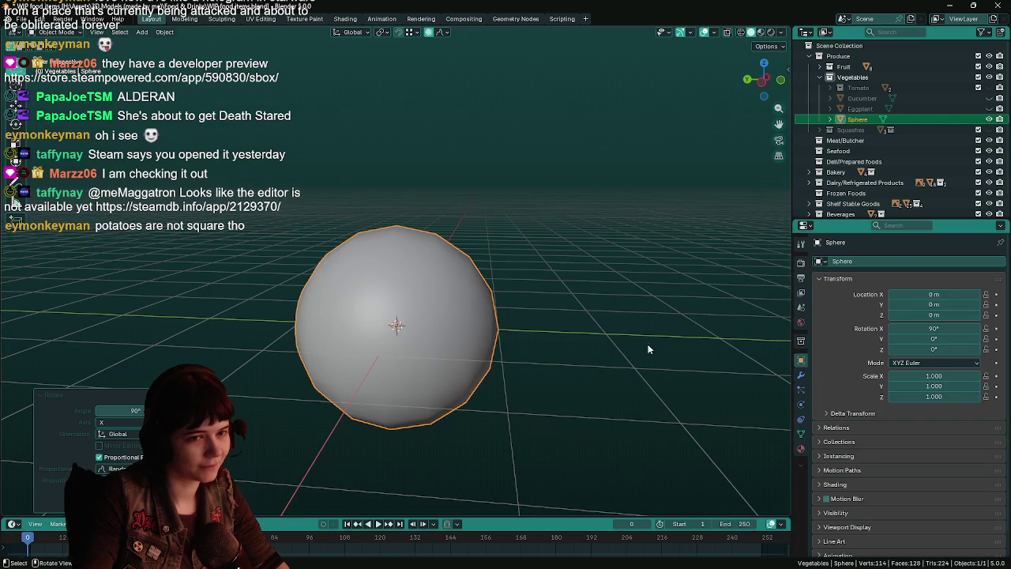
middle_drag(643, 342, 579, 303)
key(ctrl+s)
key(ctrl+a)
click(563, 304)
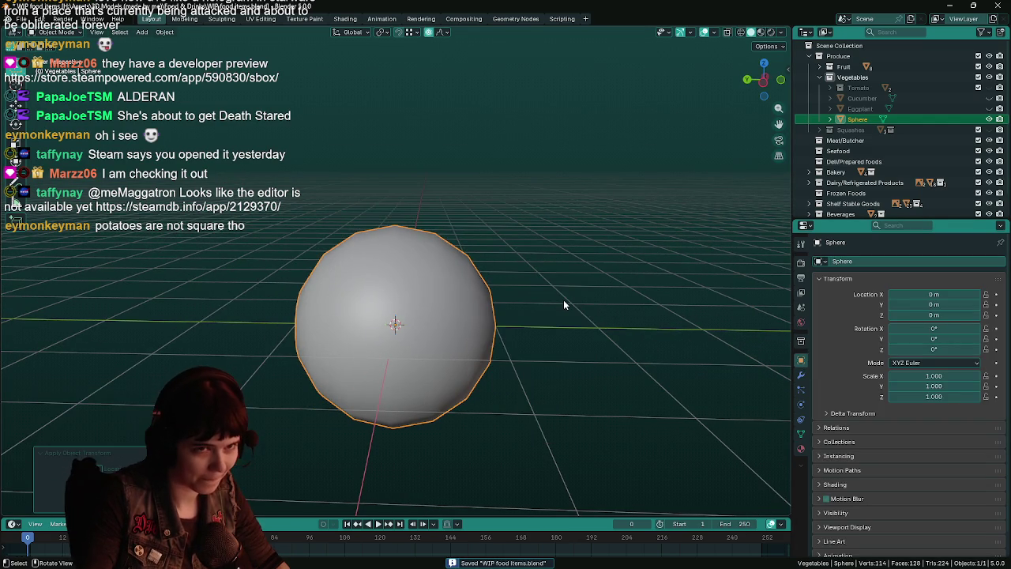
Step: Rename the Sphere object to Potato in the Outliner
double_click(859, 120)
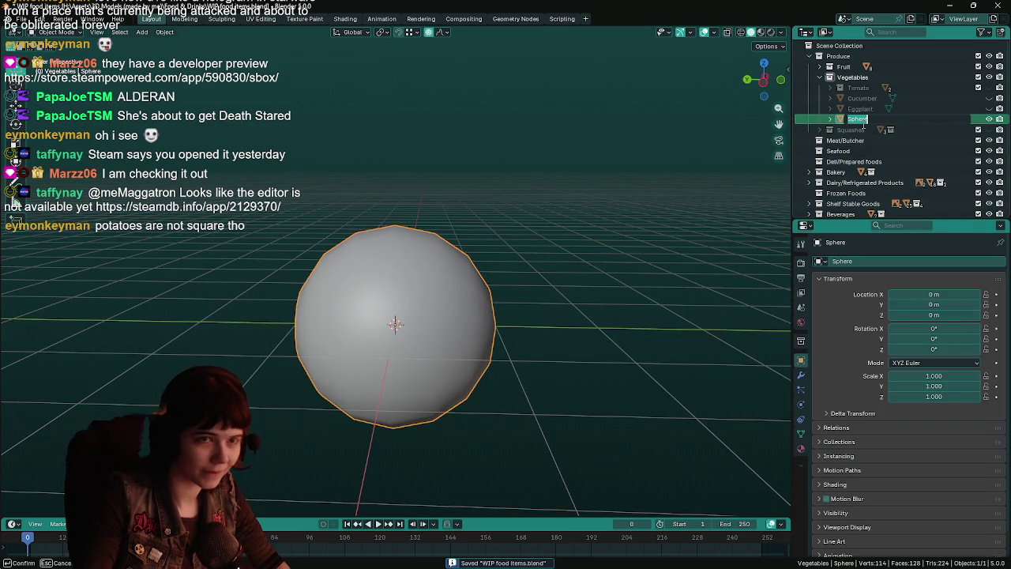
text(Potato)
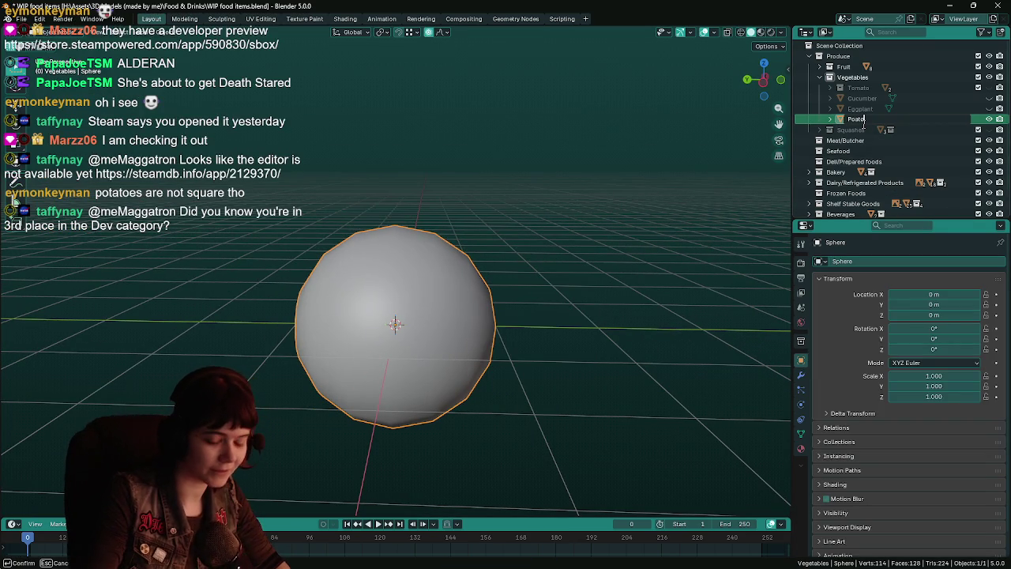
key(Return)
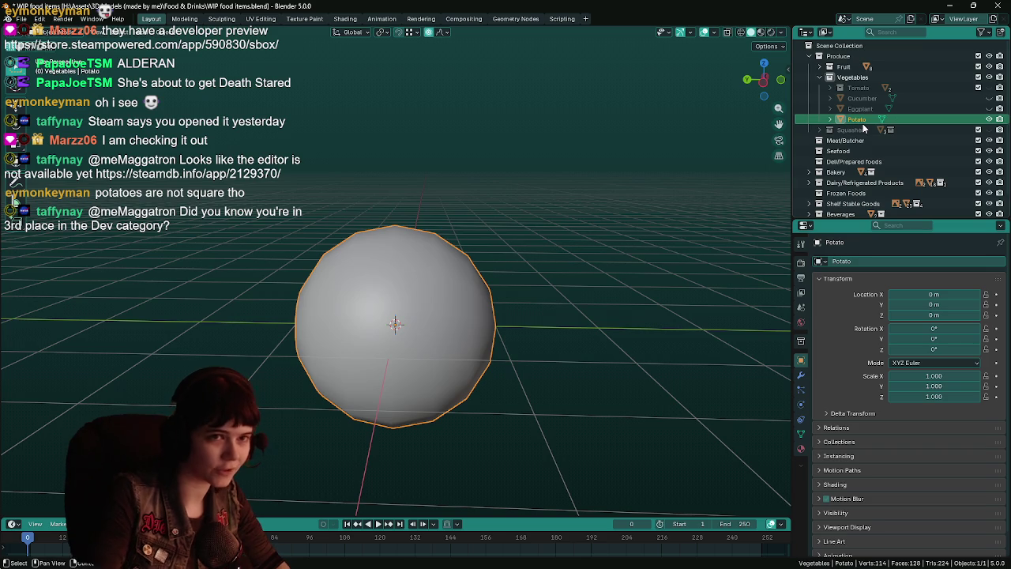
click(439, 33)
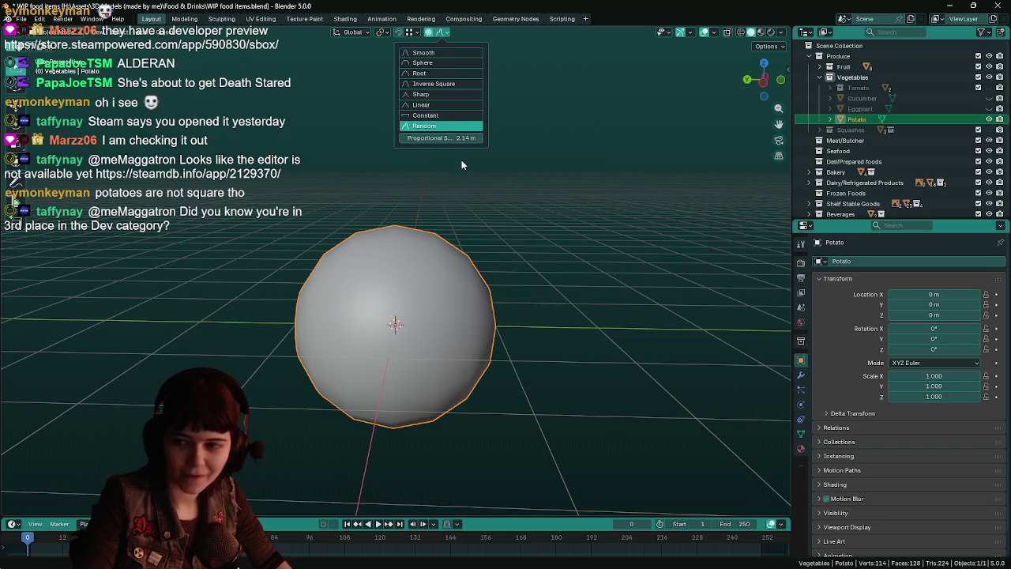
Step: Save the food items file with the Potato sphere in place
key(ctrl+s)
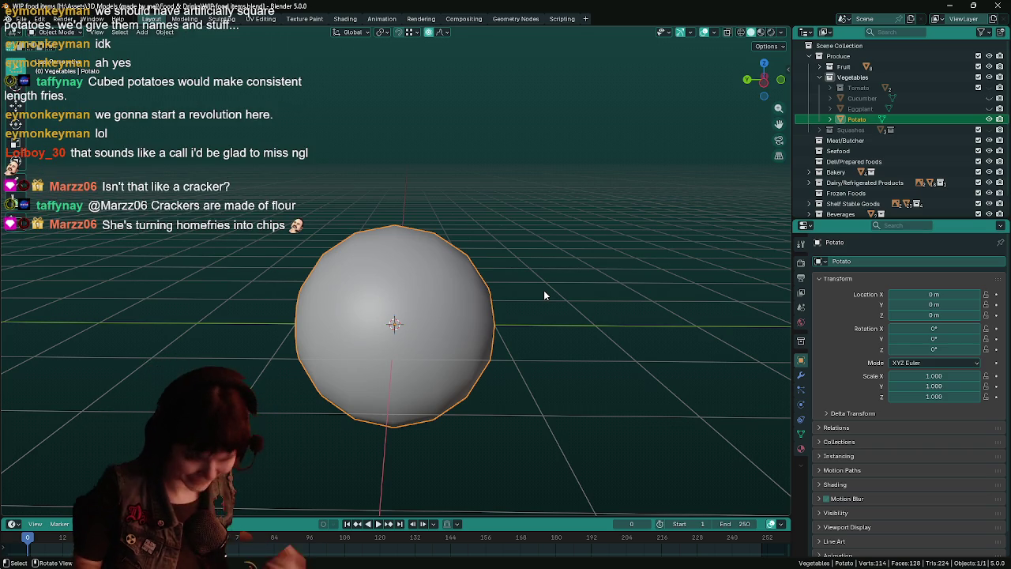
Step: Save the file and enter Edit Mode on the Potato sphere
key(ctrl+s)
key(Tab)
middle_drag(433, 313, 423, 293)
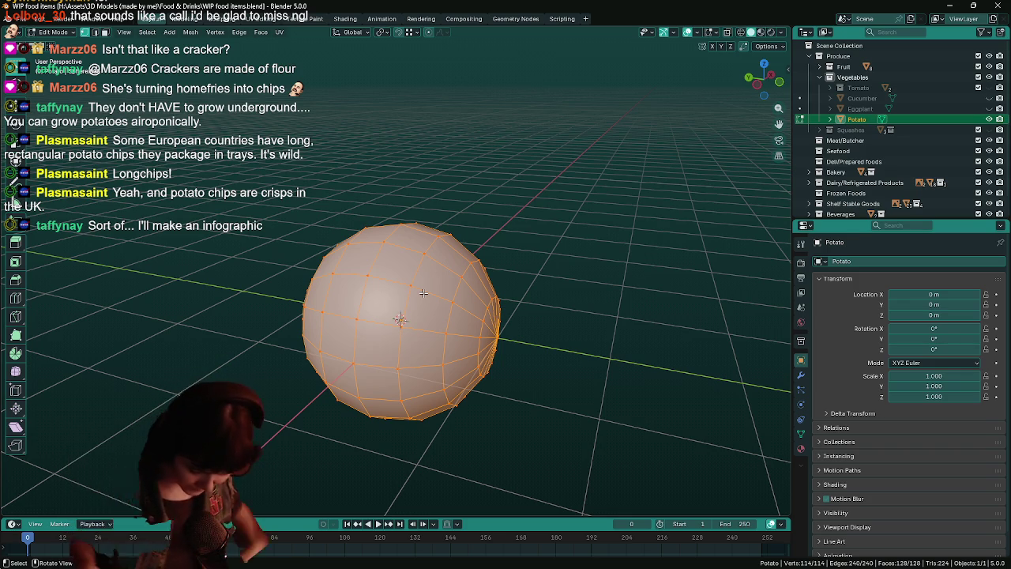
Step: Try moving a single vertex, then cancel it and return to Object Mode
key(ctrl+s)
mouse_move(423, 293)
middle_down()
mouse_move(473, 316)
mouse_move(463, 275)
middle_up()
click(463, 275)
key(g)
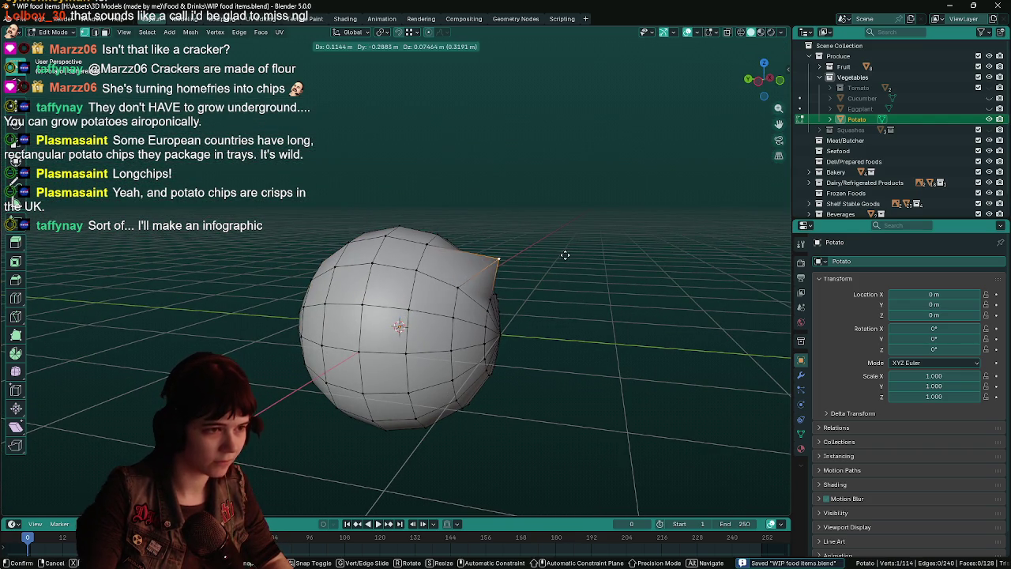
right_click(564, 255)
key(Tab)
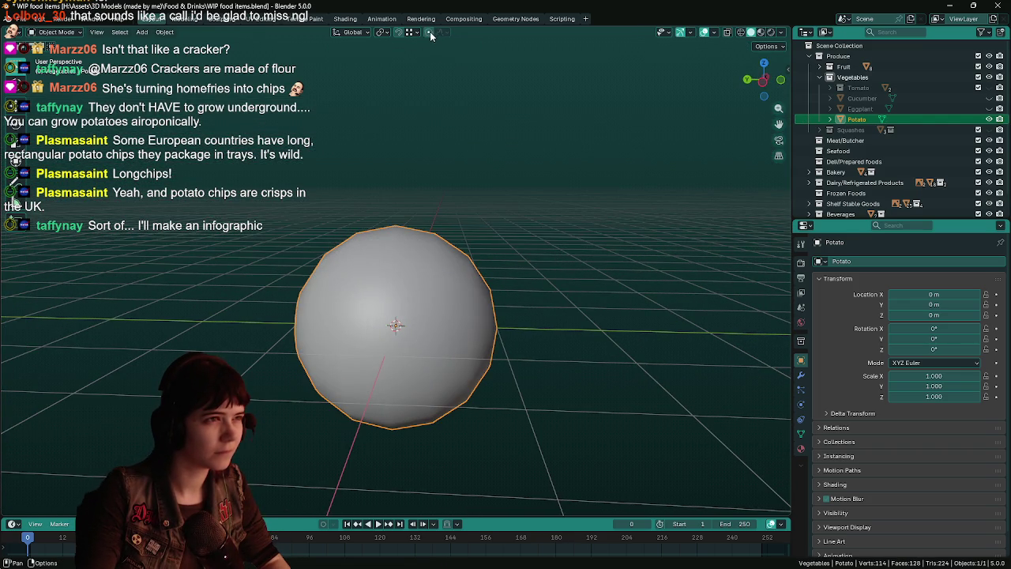
Step: Re-enter Edit Mode and preview a Random-falloff vertex move with adjusted radius, then cancel
key(Tab)
mouse_move(536, 244)
middle_down()
mouse_move(466, 276)
mouse_move(547, 274)
middle_up()
key(ctrl+s)
key(g)
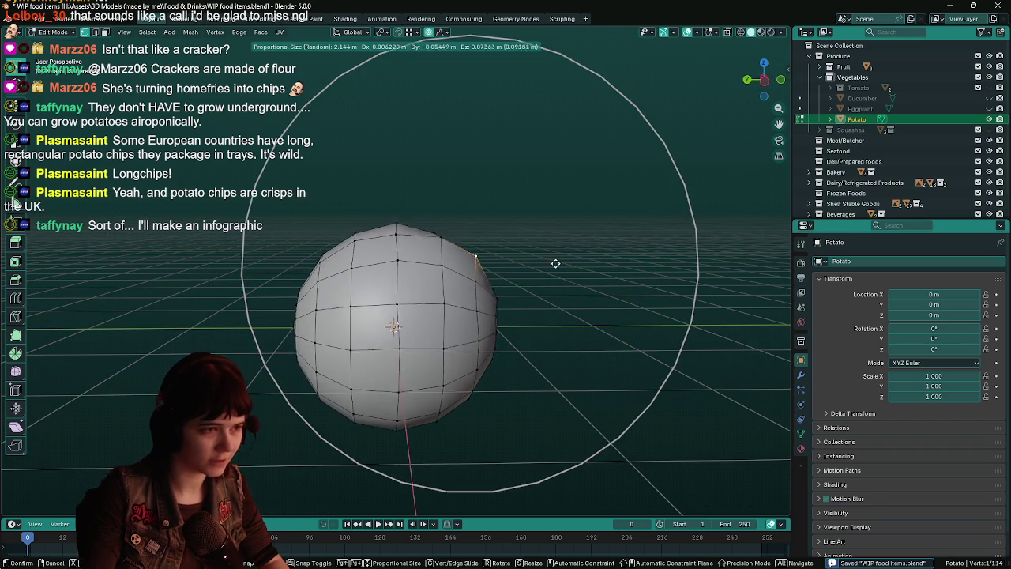
scroll(569, 242, up, 4)
scroll(569, 243, down, 3)
scroll(569, 242, down, 2)
key(Escape)
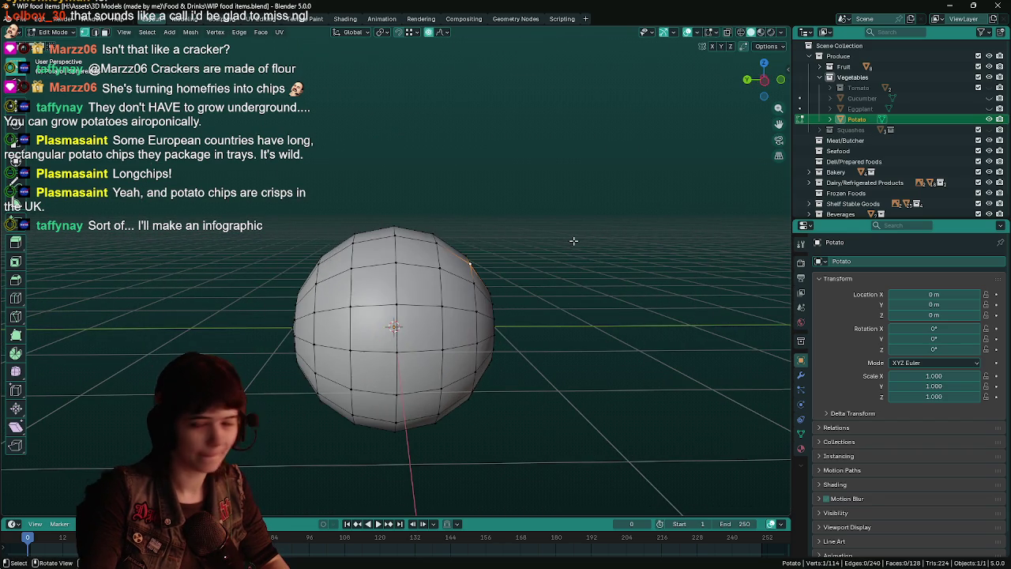
middle_drag(573, 240, 591, 267)
key(ctrl+s)
middle_drag(458, 292, 546, 292)
mouse_move(548, 242)
middle_down()
mouse_move(530, 251)
mouse_move(545, 253)
mouse_move(532, 242)
middle_up()
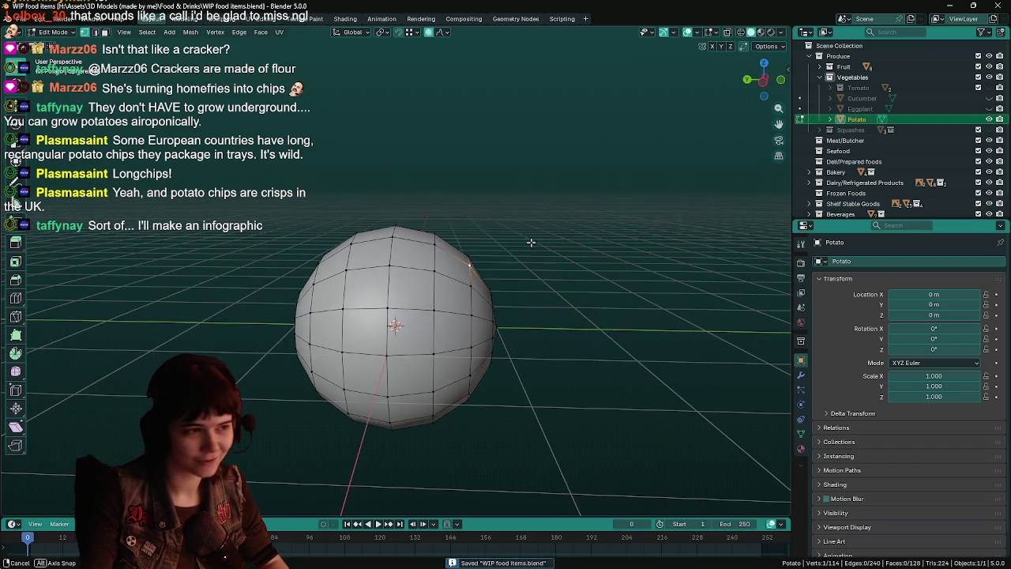
Step: Pull four vertices with Random proportional falloff to form the first lumps
key(g)
click(565, 209)
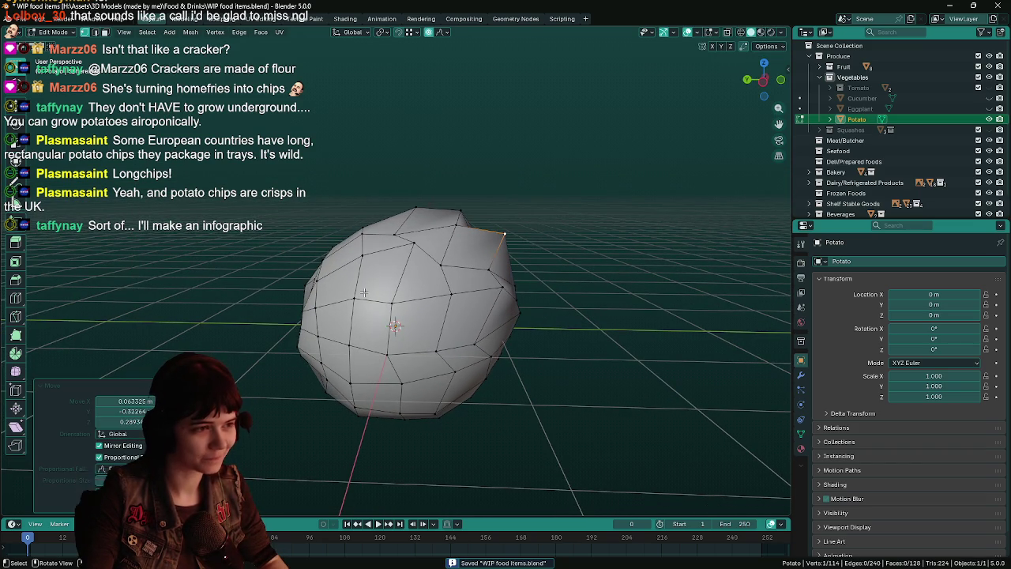
key(g)
click(474, 284)
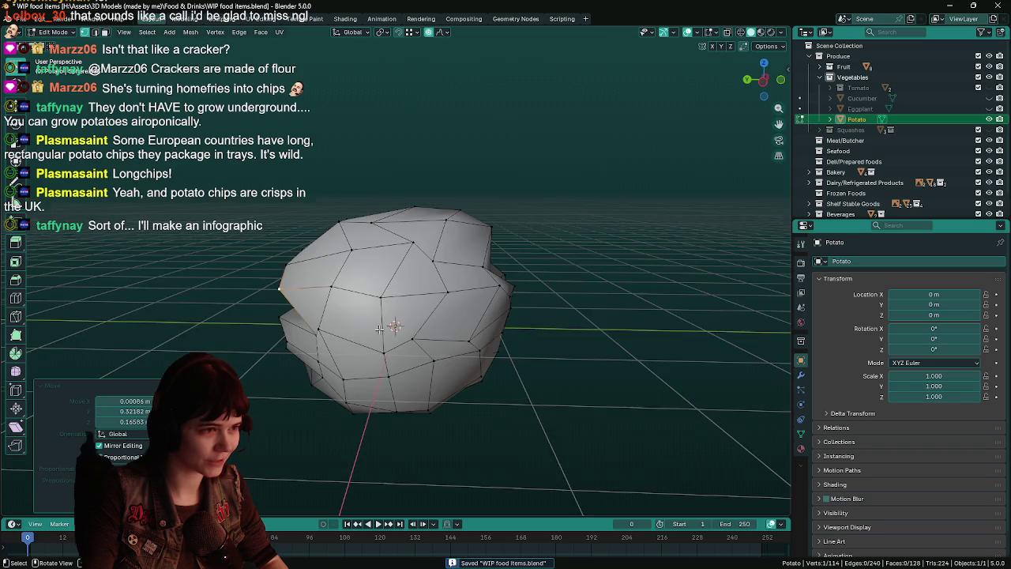
middle_drag(474, 284, 458, 292)
click(379, 330)
key(g)
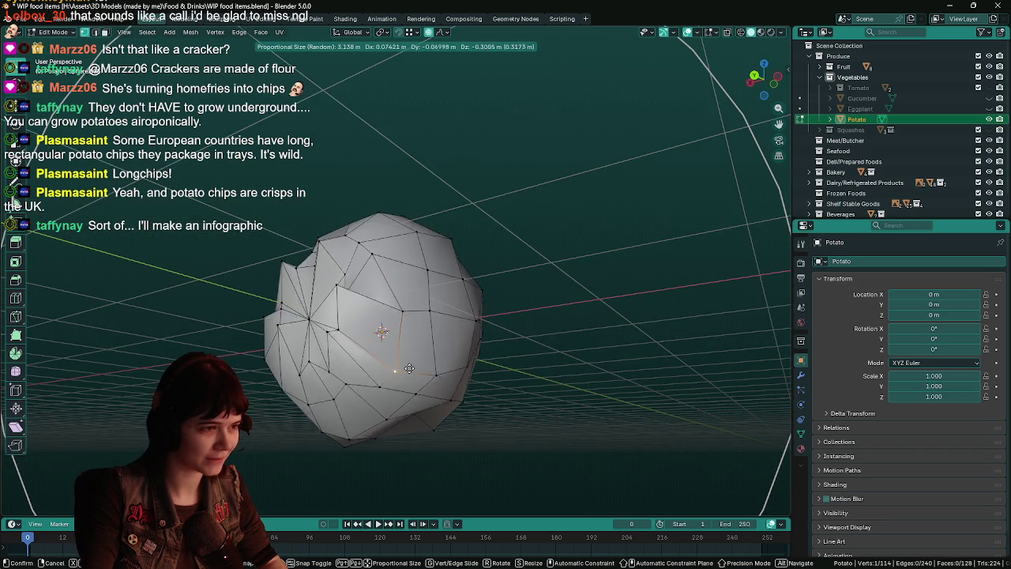
click(397, 330)
mouse_move(397, 330)
middle_down()
mouse_move(442, 339)
mouse_move(553, 335)
mouse_move(473, 362)
mouse_move(478, 327)
mouse_move(547, 300)
mouse_move(441, 335)
mouse_move(473, 339)
middle_up()
key(g)
scroll(574, 334, down, 2)
click(561, 338)
Step: Push three more vertices around the potato to add further lumps
scroll(481, 340, down, 2)
scroll(481, 340, down, 1)
key(ctrl+s)
scroll(478, 327, up, 3)
key(g)
click(547, 300)
key(g)
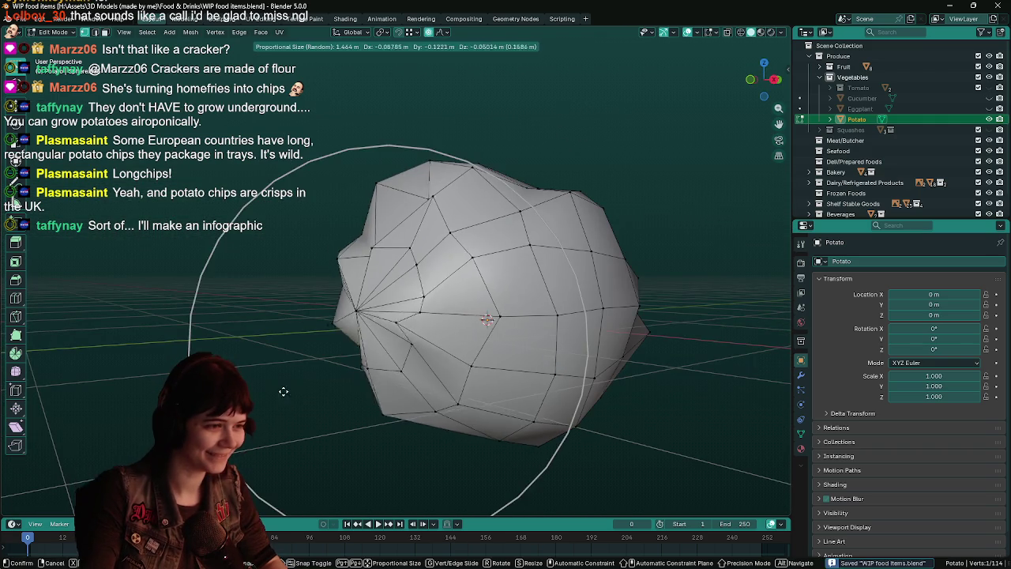
click(261, 401)
mouse_move(261, 401)
middle_down()
mouse_move(517, 332)
mouse_move(510, 304)
middle_up()
key(g)
click(497, 272)
mouse_move(476, 354)
middle_down()
mouse_move(359, 321)
mouse_move(528, 326)
mouse_move(592, 300)
mouse_move(566, 295)
middle_up()
Step: Bulge one side of the potato, then return to Object Mode
key(g)
scroll(566, 295, up, 2)
scroll(566, 296, down, 3)
scroll(573, 300, down, 5)
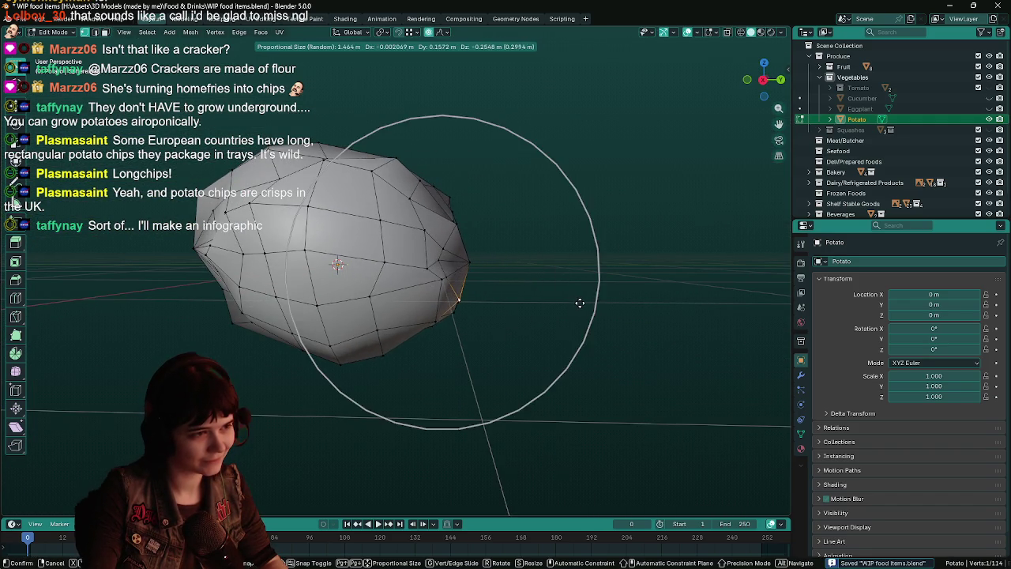
click(579, 303)
middle_drag(445, 298, 479, 246)
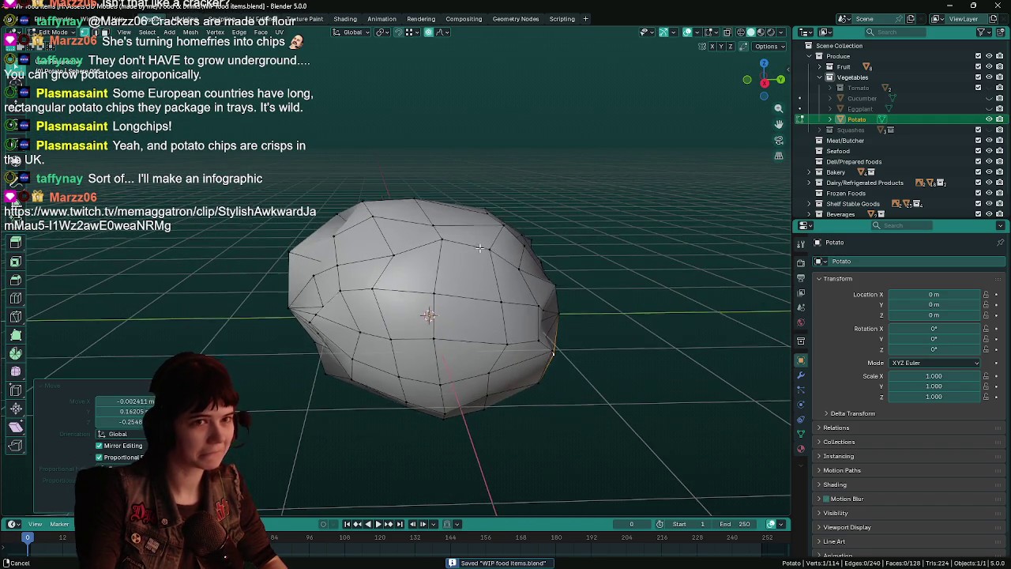
key(Tab)
right_click(466, 283)
Step: Inspect the lumpy Potato from several angles and save the WIP food items file
mouse_move(548, 417)
middle_down()
mouse_move(627, 448)
mouse_move(465, 373)
mouse_move(460, 334)
mouse_move(400, 334)
mouse_move(453, 323)
mouse_move(431, 344)
middle_up()
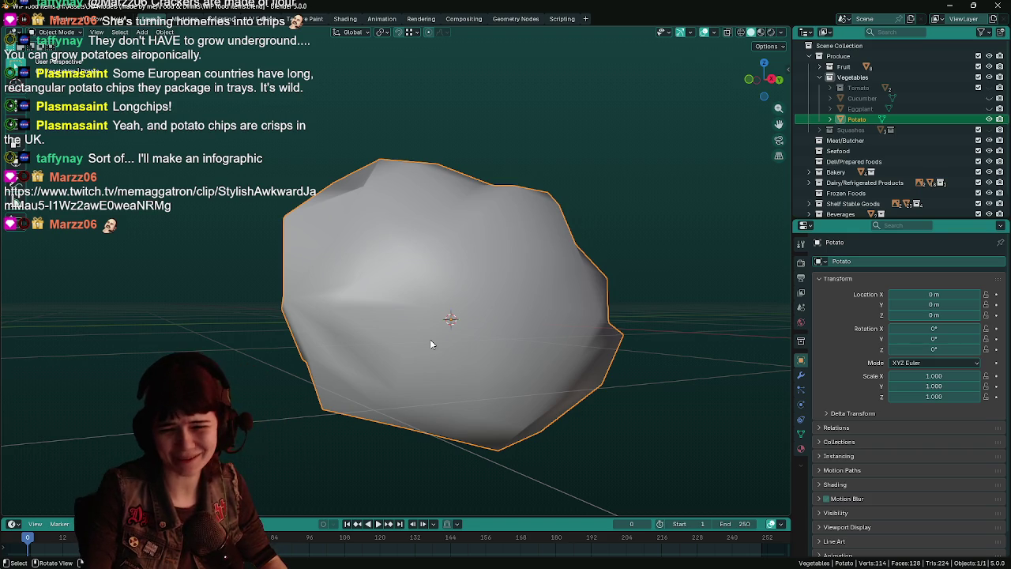
key(ctrl+s)
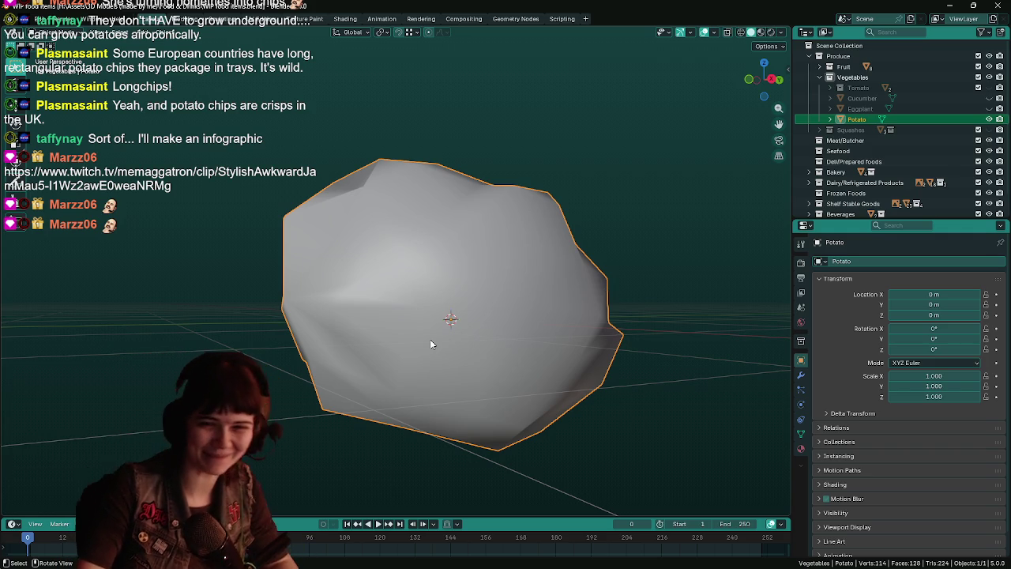
key(ctrl+s)
mouse_move(439, 349)
middle_down()
mouse_move(435, 284)
mouse_move(463, 300)
mouse_move(444, 279)
mouse_move(478, 272)
mouse_move(442, 295)
mouse_move(519, 282)
mouse_move(528, 296)
mouse_move(540, 283)
mouse_move(530, 303)
mouse_move(489, 301)
mouse_move(592, 293)
mouse_move(592, 305)
mouse_move(435, 295)
mouse_move(459, 279)
mouse_move(446, 274)
mouse_move(469, 256)
mouse_move(464, 264)
middle_up()
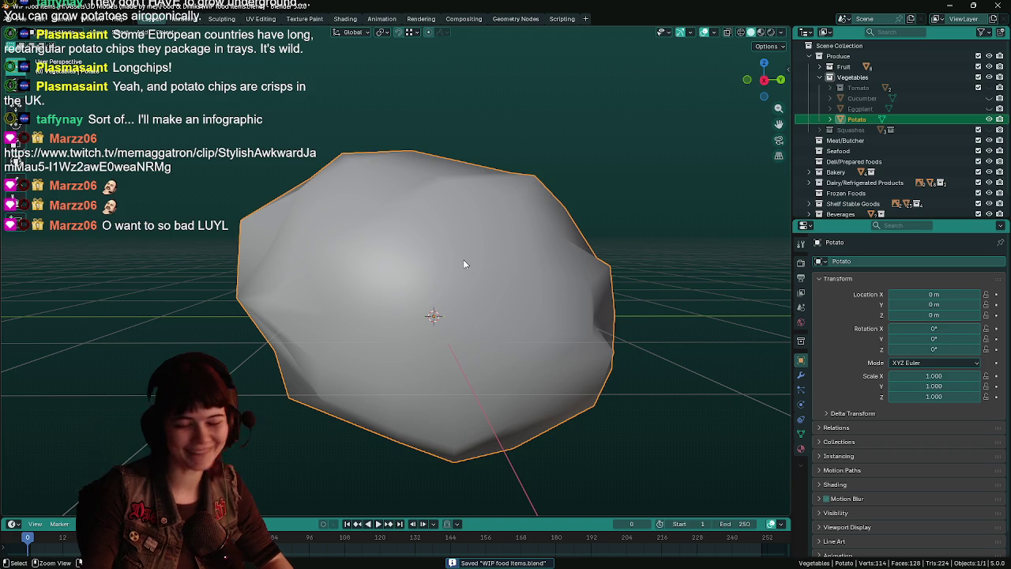
middle_drag(439, 263, 447, 276)
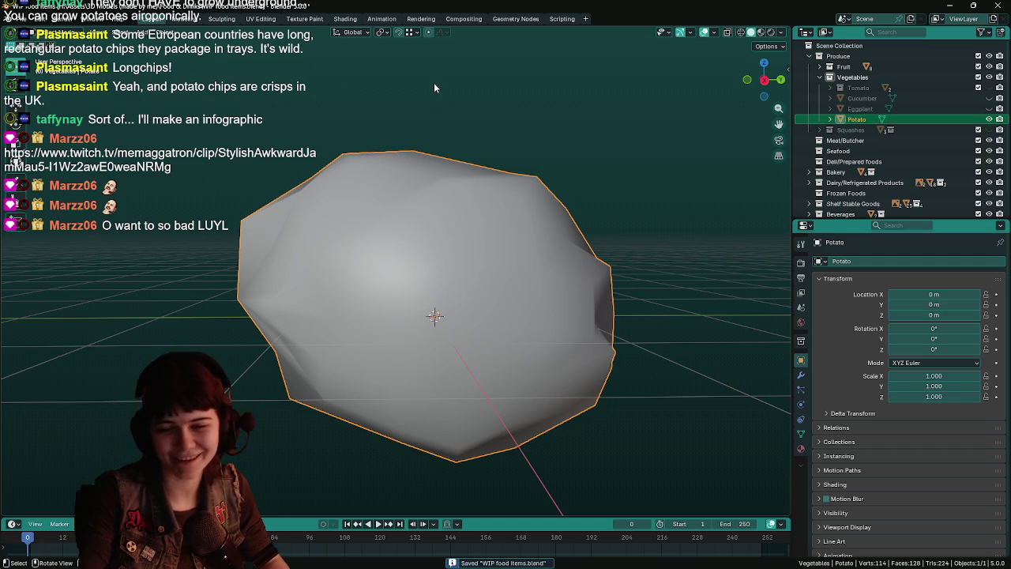
Step: Turn on Proportional Editing in the header and save again
click(428, 33)
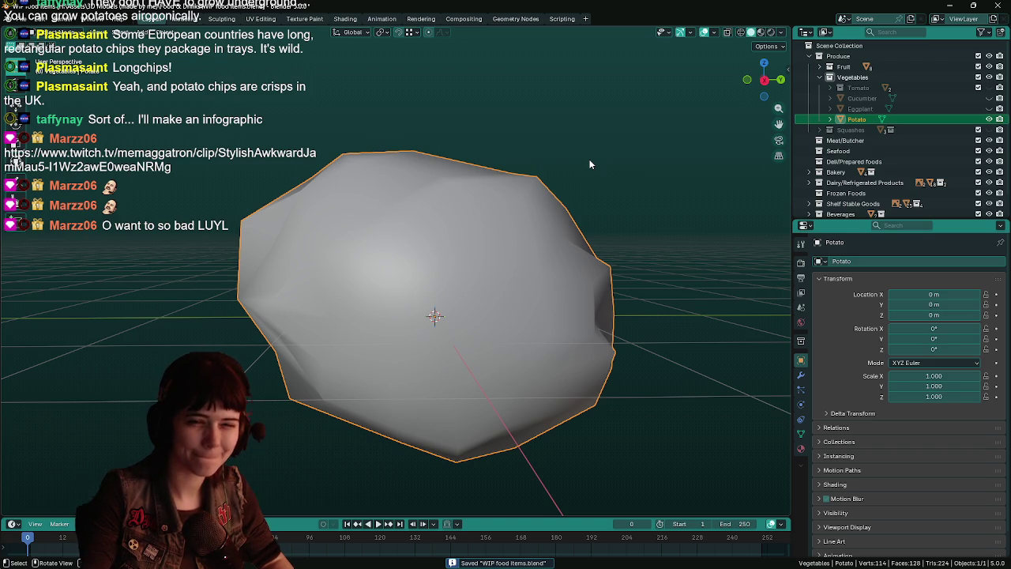
mouse_move(589, 165)
middle_down()
mouse_move(465, 208)
mouse_move(701, 219)
mouse_move(488, 221)
middle_up()
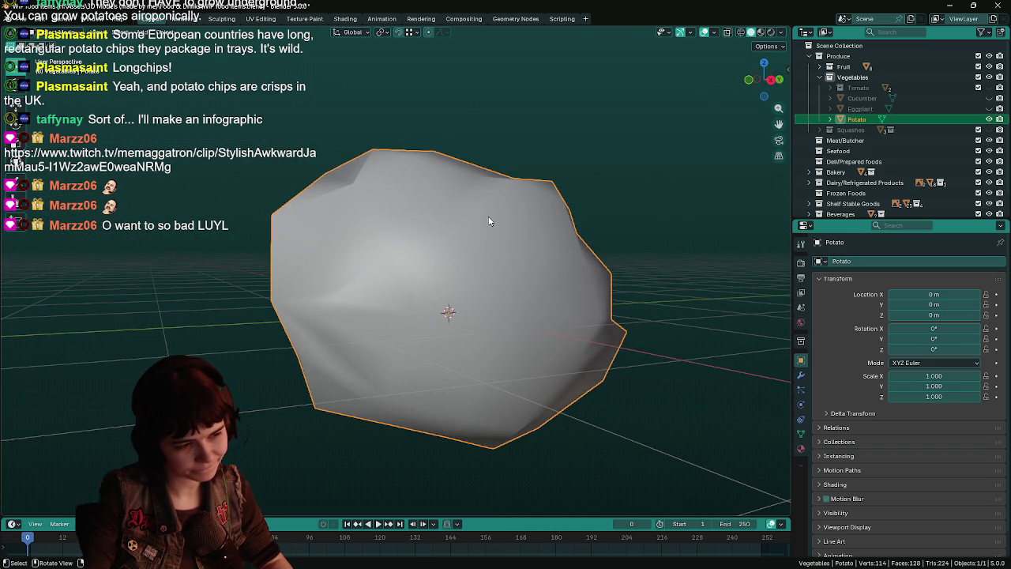
key(ctrl+s)
Step: Switch the Potato into the Sculpting workspace with the Draw brush ready
right_click(458, 257)
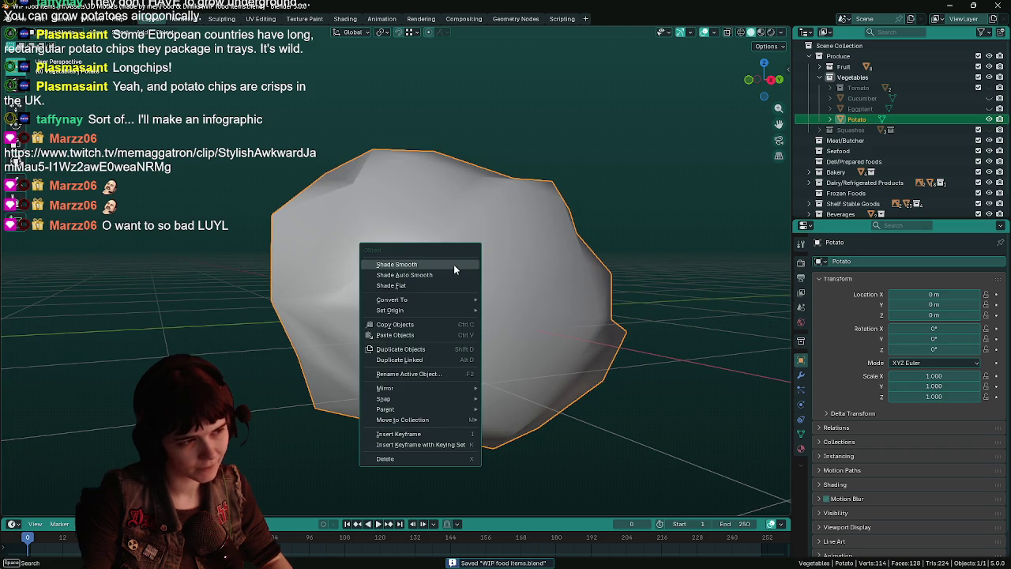
mouse_move(615, 263)
middle_down()
mouse_move(657, 280)
mouse_move(501, 275)
mouse_move(363, 145)
middle_up()
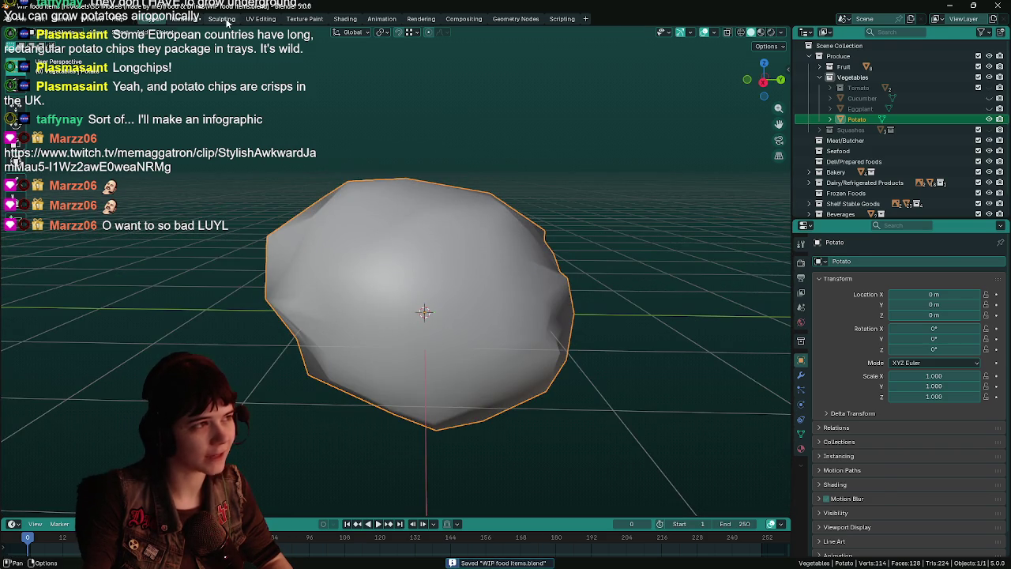
click(222, 19)
mouse_move(538, 263)
middle_down()
mouse_move(429, 260)
mouse_move(474, 266)
middle_up()
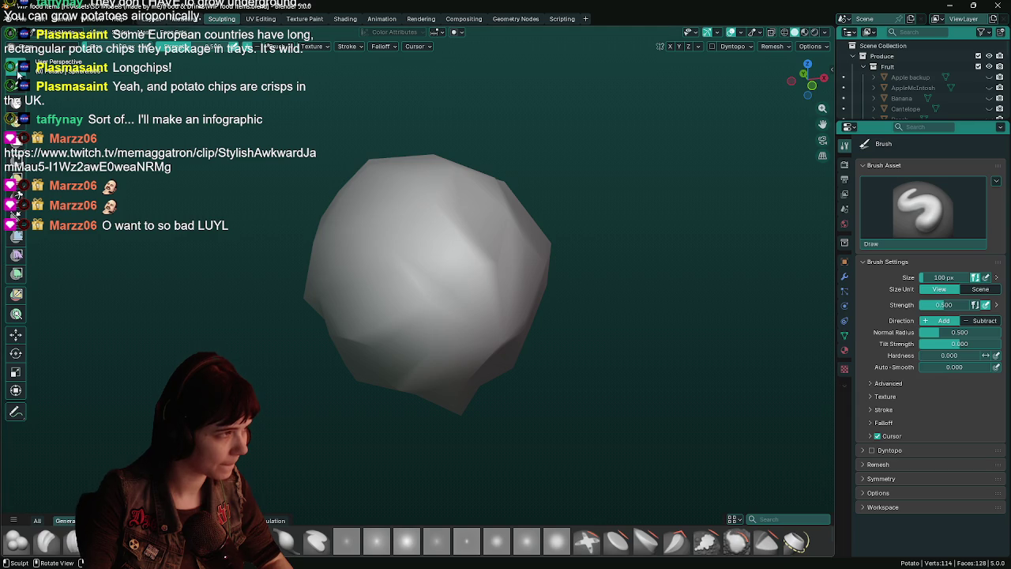
Step: Choose the Smooth brush and smooth a rough edge of the potato
click(737, 540)
mouse_move(492, 289)
middle_down()
mouse_move(420, 275)
mouse_move(489, 275)
mouse_move(460, 277)
mouse_move(440, 252)
middle_up()
mouse_move(485, 300)
middle_down()
mouse_move(418, 297)
mouse_move(395, 277)
mouse_move(401, 255)
mouse_move(312, 214)
middle_up()
middle_drag(328, 250, 491, 261)
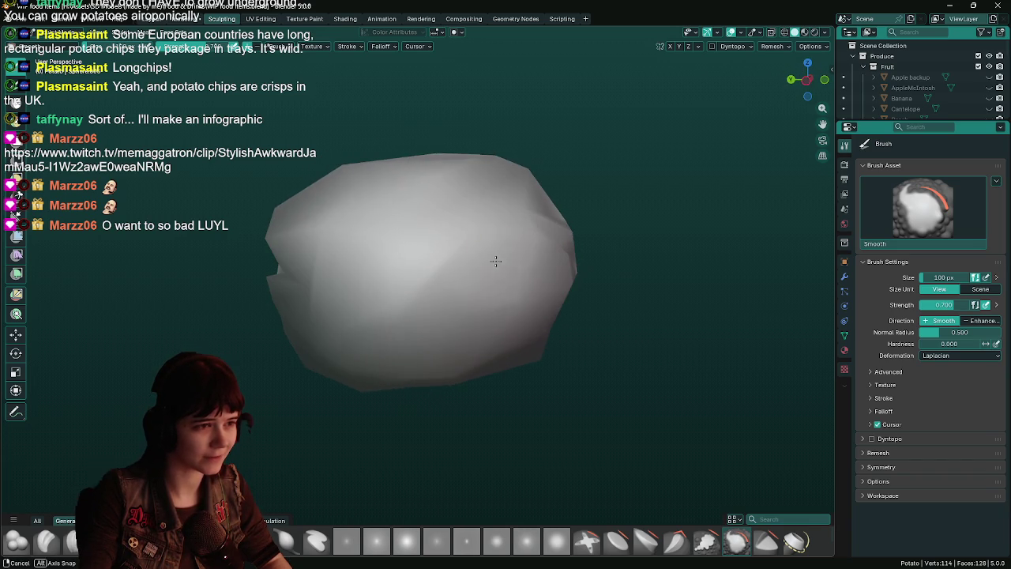
middle_drag(596, 298, 551, 322)
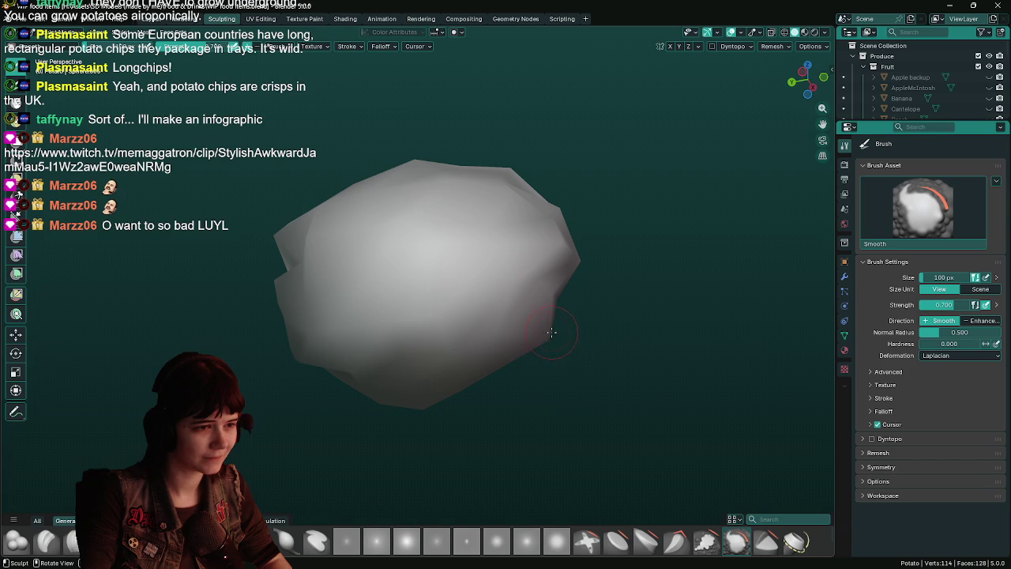
drag(551, 331, 549, 336)
Step: Smooth away the sharp spike on the potato's right side
mouse_move(493, 342)
middle_down()
mouse_move(609, 368)
mouse_move(440, 248)
mouse_move(318, 182)
mouse_move(397, 226)
mouse_move(492, 248)
mouse_move(592, 253)
mouse_move(559, 229)
mouse_move(551, 282)
mouse_move(426, 323)
mouse_move(287, 335)
mouse_move(556, 336)
mouse_move(480, 338)
middle_up()
mouse_move(564, 304)
middle_down()
mouse_move(592, 318)
mouse_move(492, 304)
mouse_move(400, 309)
mouse_move(540, 290)
mouse_move(584, 329)
middle_up()
mouse_move(456, 395)
middle_down()
mouse_move(608, 316)
mouse_move(587, 311)
mouse_move(601, 309)
mouse_move(579, 282)
mouse_move(602, 303)
mouse_move(476, 251)
mouse_move(550, 270)
middle_up()
drag(573, 238, 567, 236)
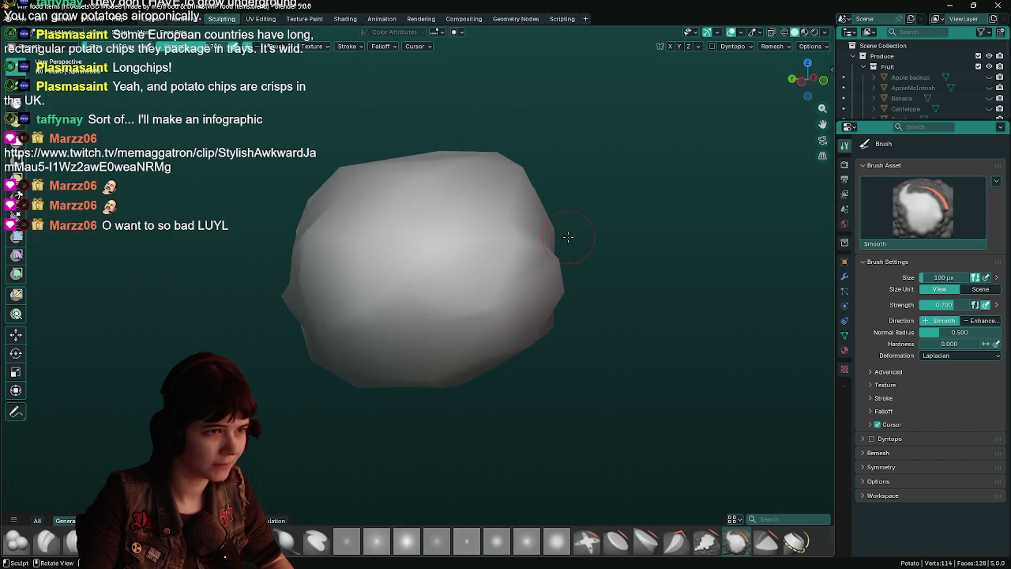
mouse_move(559, 285)
middle_down()
mouse_move(563, 271)
mouse_move(547, 281)
mouse_move(590, 303)
mouse_move(568, 200)
mouse_move(461, 199)
mouse_move(539, 174)
mouse_move(623, 194)
mouse_move(645, 220)
middle_up()
mouse_move(582, 244)
middle_down()
mouse_move(458, 237)
mouse_move(399, 251)
mouse_move(525, 255)
middle_up()
key(Tab)
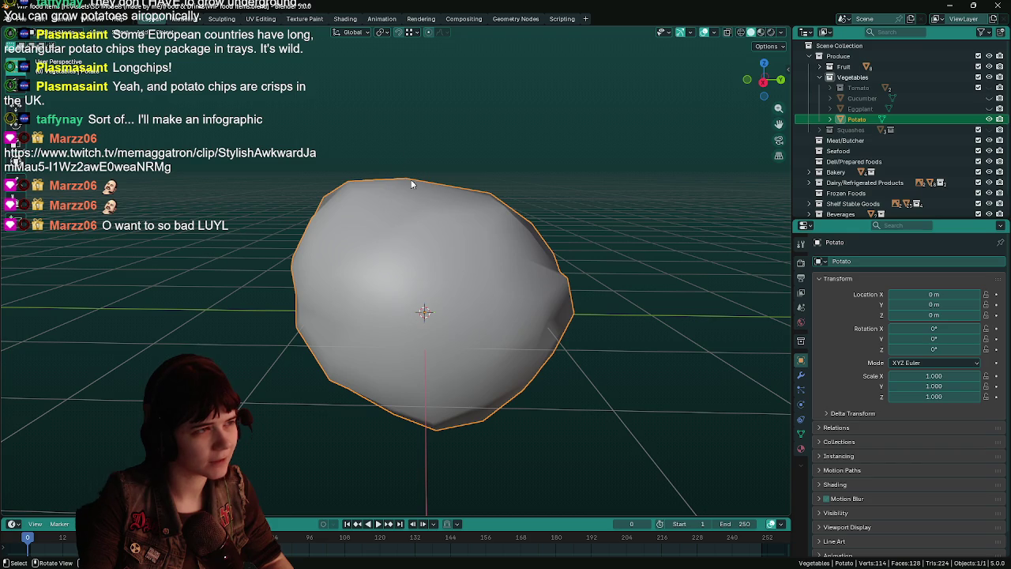
Step: Add a Subdivision Surface modifier to the Potato
key(ctrl+s)
click(801, 375)
click(852, 260)
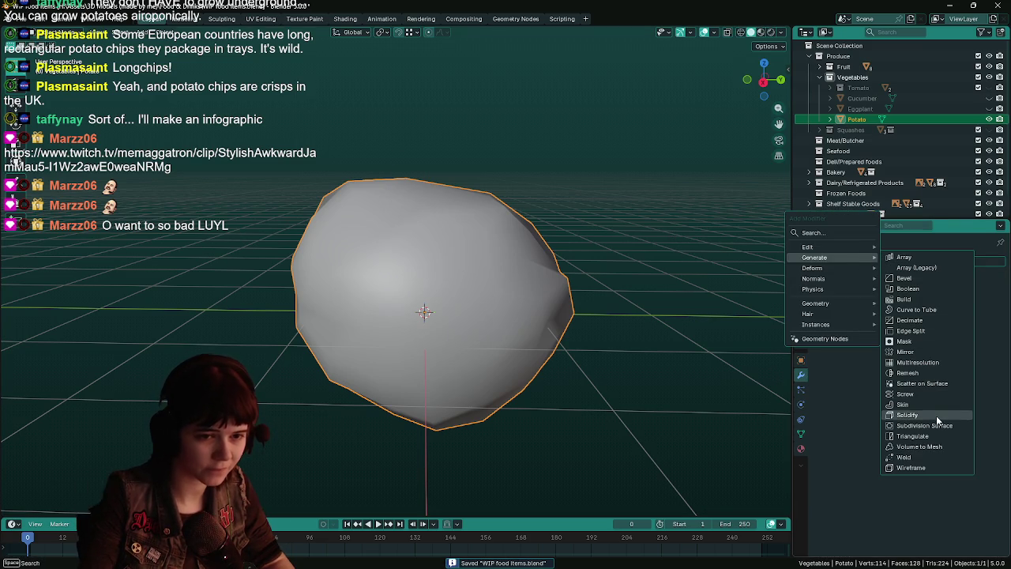
click(941, 427)
mouse_move(632, 323)
middle_down()
mouse_move(575, 317)
mouse_move(589, 300)
mouse_move(489, 283)
middle_up()
Step: Bevel one front vertex into a soft dent, check it in Object Mode, and save
key(Tab)
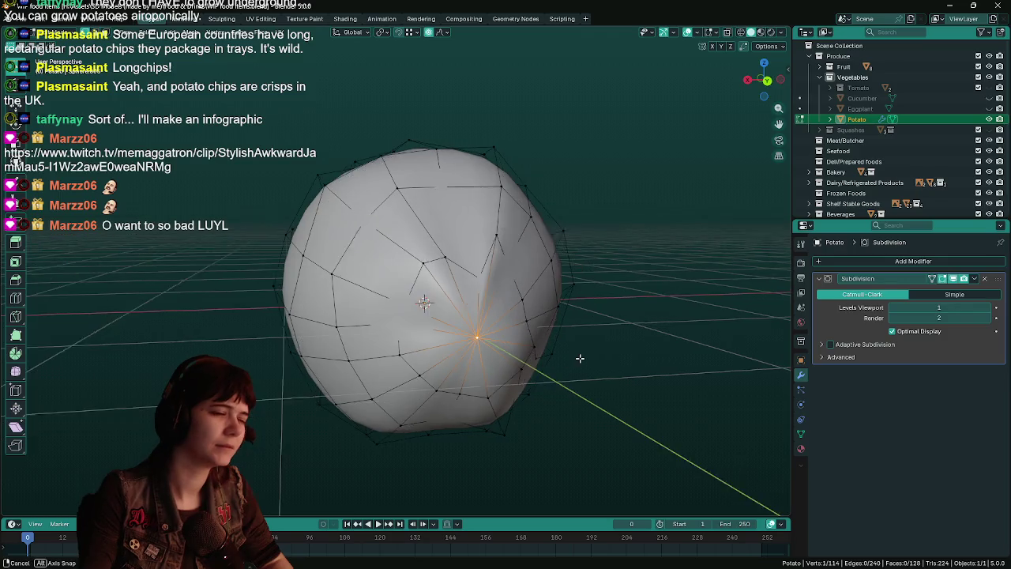
key(ctrl+b)
click(554, 367)
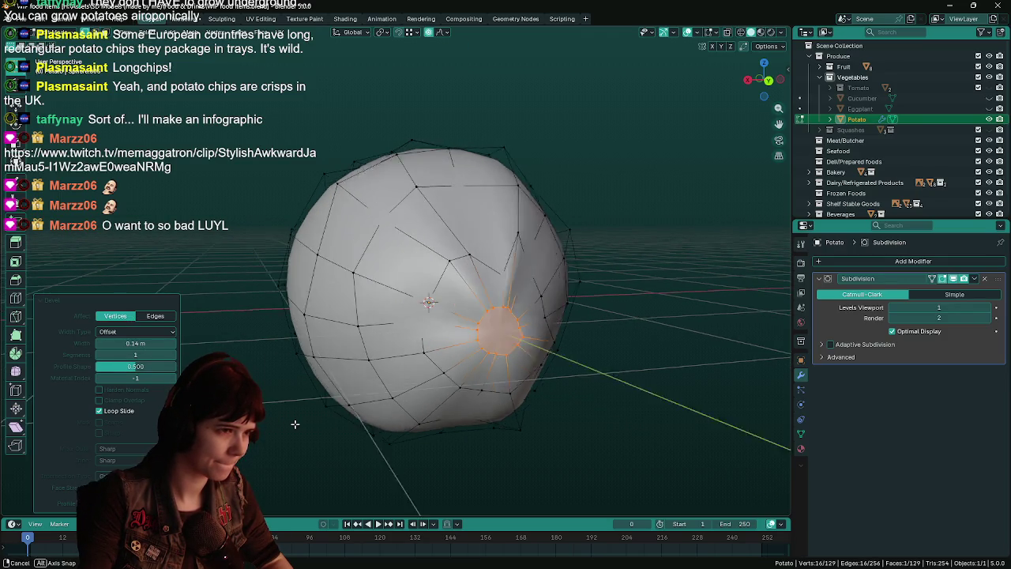
key(Tab)
mouse_move(310, 425)
middle_down()
mouse_move(290, 395)
mouse_move(571, 421)
middle_up()
key(Tab)
key(ctrl+s)
key(Tab)
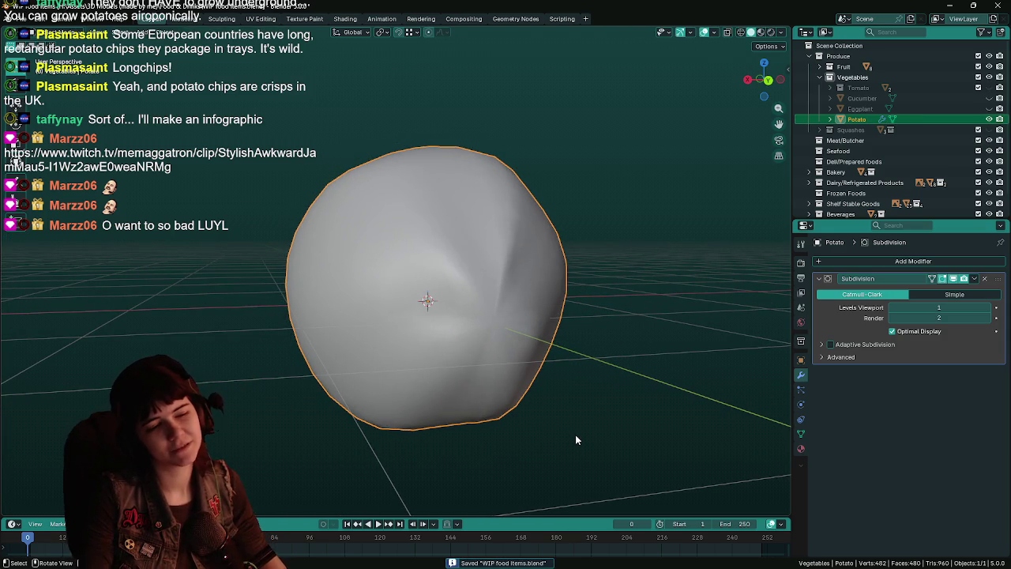
mouse_move(428, 379)
middle_down()
mouse_move(510, 339)
mouse_move(497, 346)
middle_up()
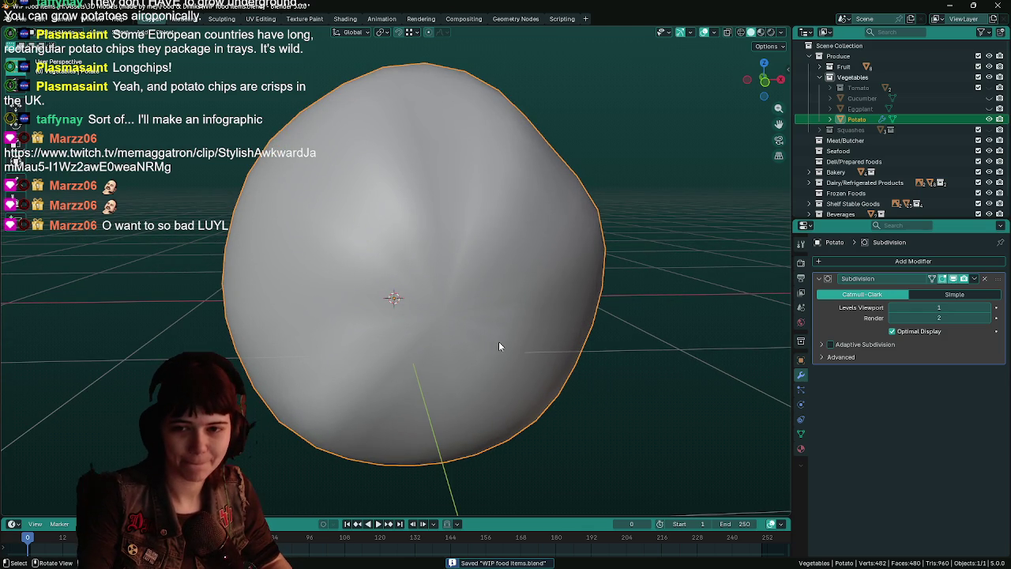
mouse_move(472, 359)
middle_down()
mouse_move(473, 346)
mouse_move(511, 352)
mouse_move(332, 334)
mouse_move(553, 354)
mouse_move(466, 360)
middle_up()
key(ctrl+s)
middle_drag(567, 371, 528, 375)
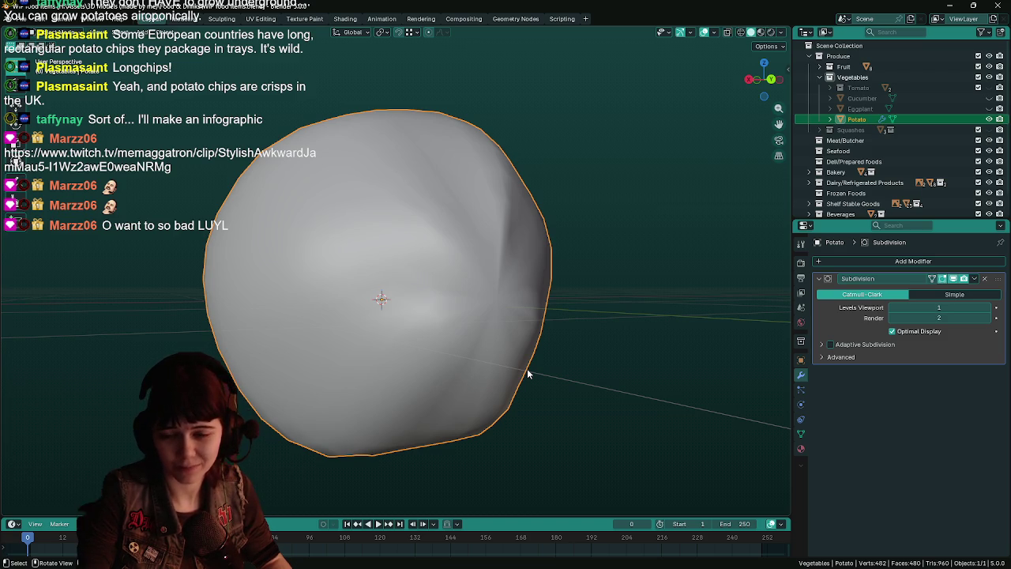
Step: Slide three vertices along their edges to start reshaping the potato's outline
key(Tab)
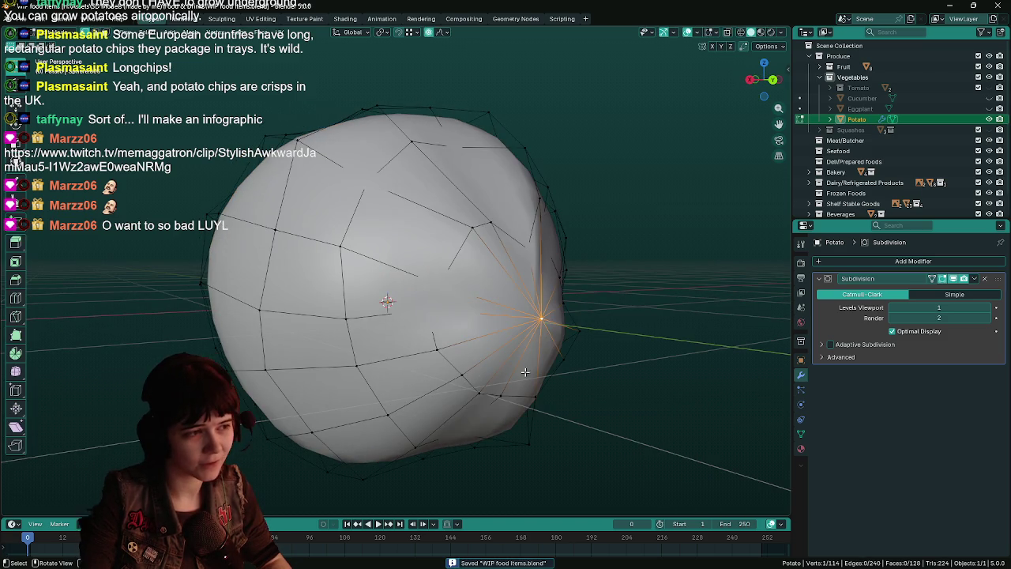
mouse_move(546, 318)
middle_down()
mouse_move(542, 342)
mouse_move(556, 333)
middle_up()
mouse_move(631, 362)
middle_down()
mouse_move(668, 354)
mouse_move(579, 365)
mouse_move(453, 355)
mouse_move(610, 368)
mouse_move(573, 368)
middle_up()
key(shift+v)
click(654, 362)
middle_drag(401, 319, 315, 283)
key(g)
key(g)
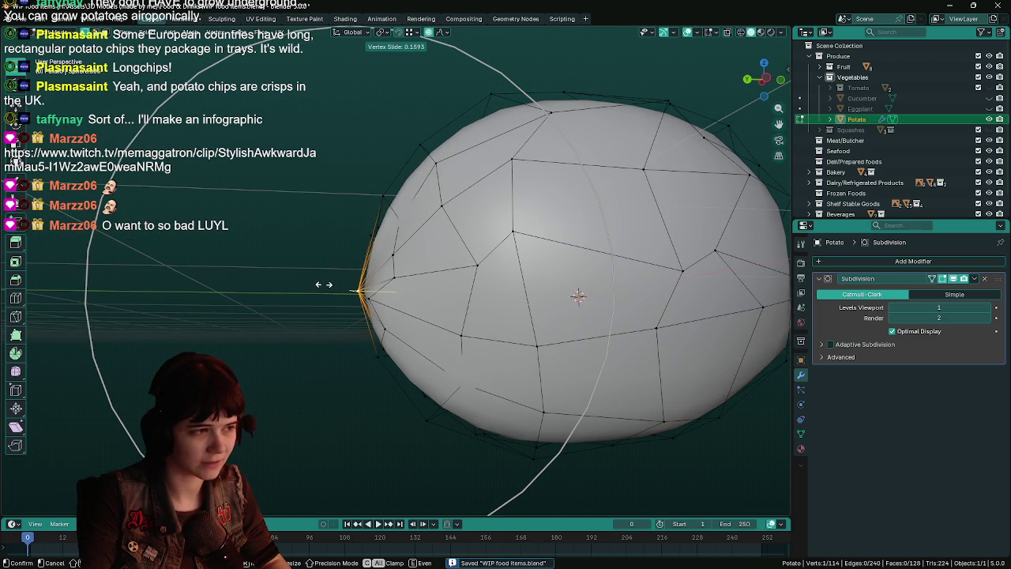
click(329, 285)
middle_drag(288, 314, 615, 335)
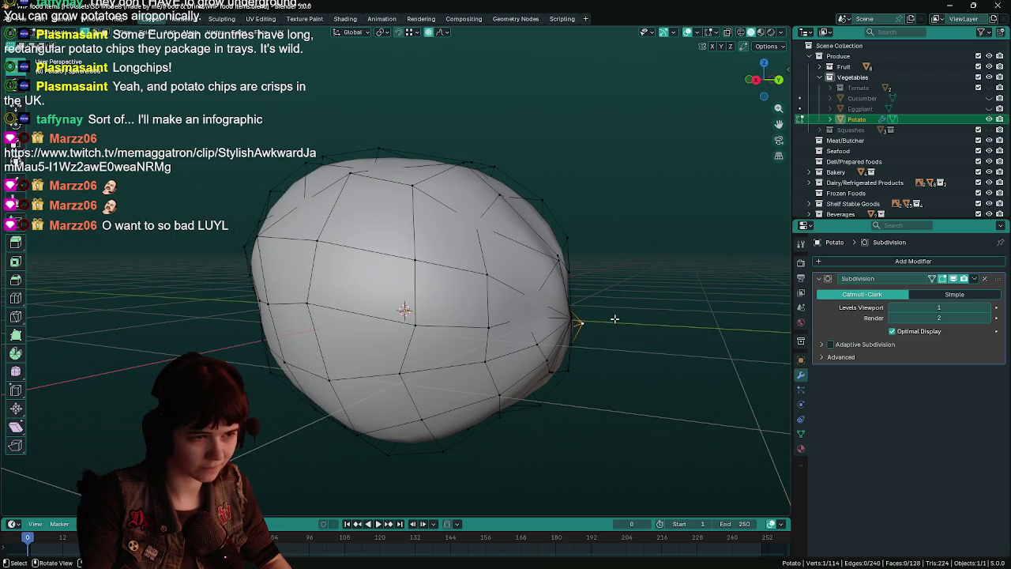
key(g)
key(g)
click(599, 316)
Step: Save the progress and try a proportional vertex move, cancelling it
scroll(553, 315, up, 5)
mouse_move(553, 315)
middle_down()
mouse_move(457, 283)
mouse_move(416, 339)
middle_up()
mouse_move(463, 420)
middle_down()
mouse_move(556, 406)
mouse_move(500, 345)
middle_up()
scroll(474, 410, down, 4)
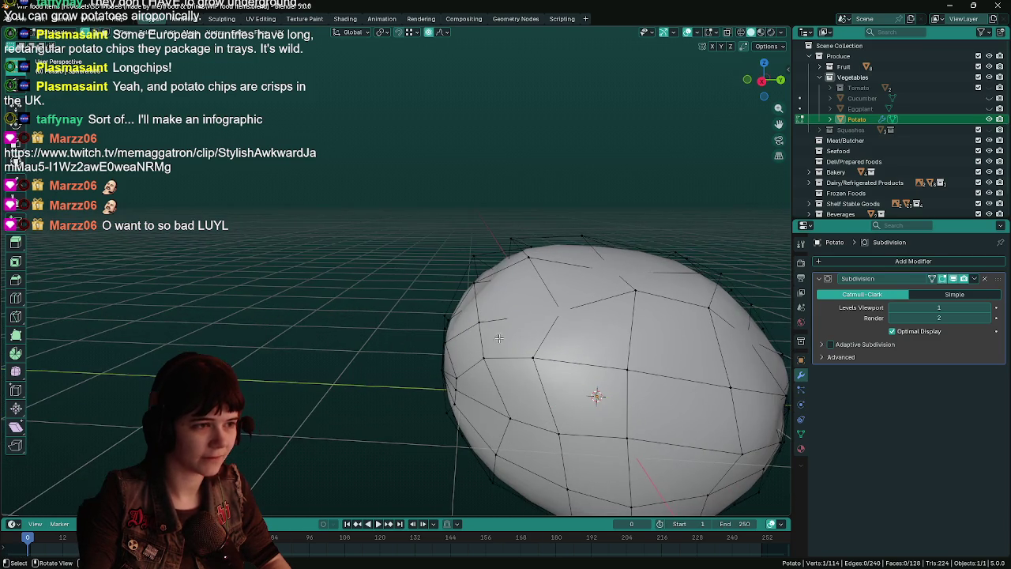
middle_drag(507, 237, 501, 229)
key(ctrl+s)
key(g)
key(g)
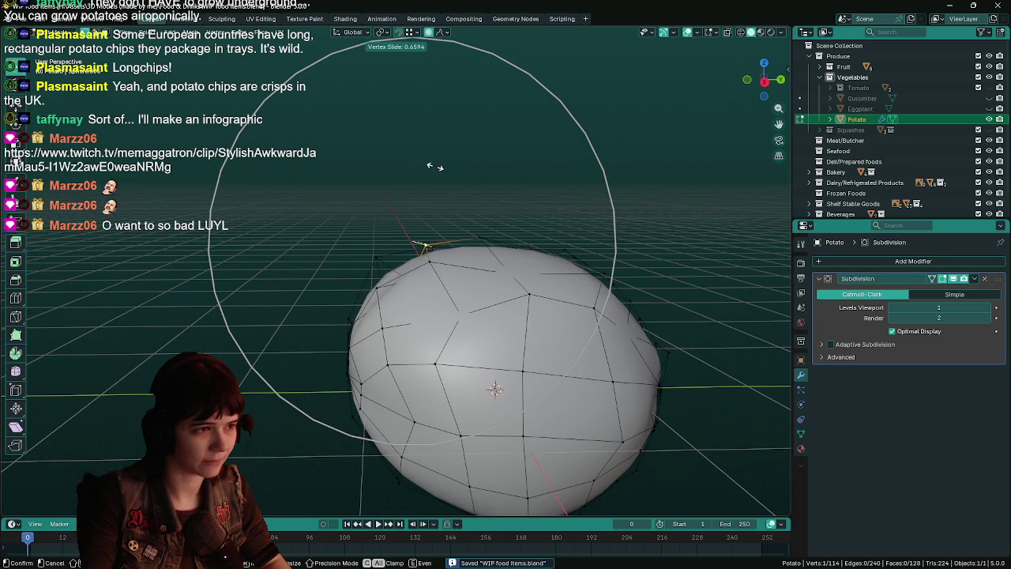
right_click(446, 172)
mouse_move(446, 173)
middle_down()
mouse_move(344, 267)
mouse_move(450, 261)
mouse_move(501, 277)
mouse_move(556, 270)
mouse_move(513, 331)
mouse_move(430, 291)
mouse_move(584, 269)
mouse_move(543, 284)
mouse_move(606, 219)
middle_up()
Step: Push three vertices along Z with proportional influence to form dents and bulges
key(g)
key(z)
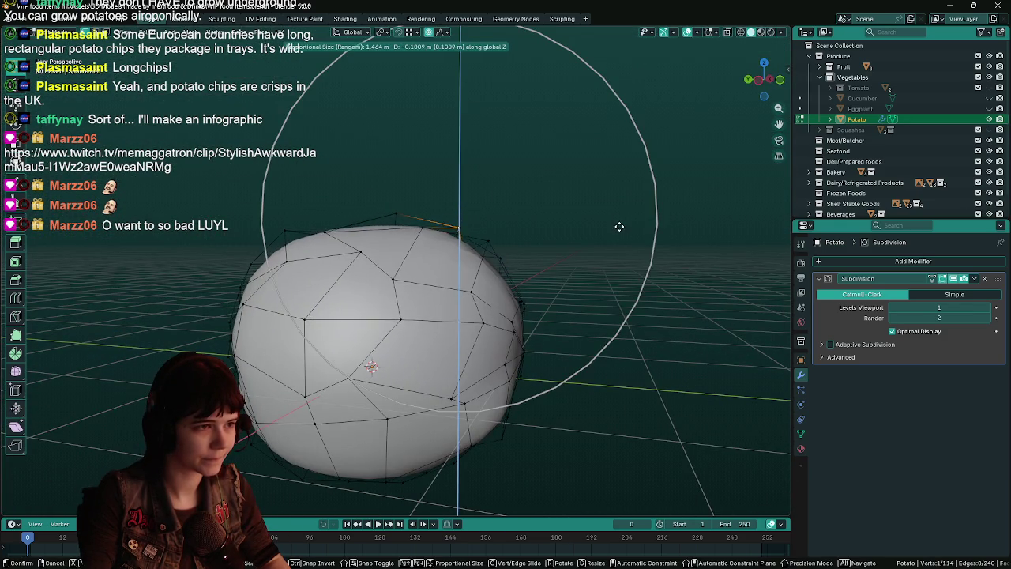
click(618, 232)
middle_drag(532, 239, 437, 234)
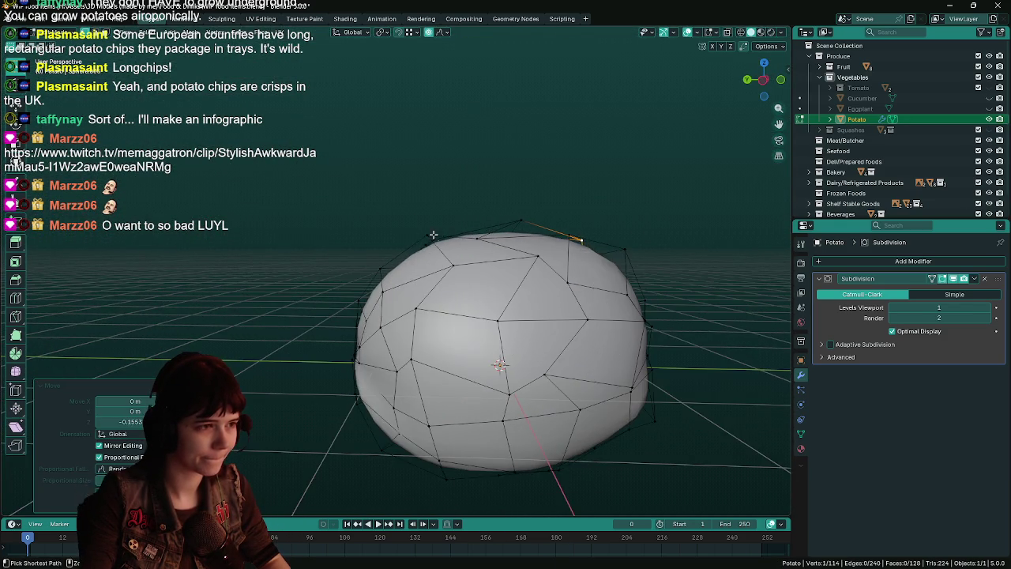
key(ctrl+s)
key(g)
key(z)
scroll(402, 210, up, 3)
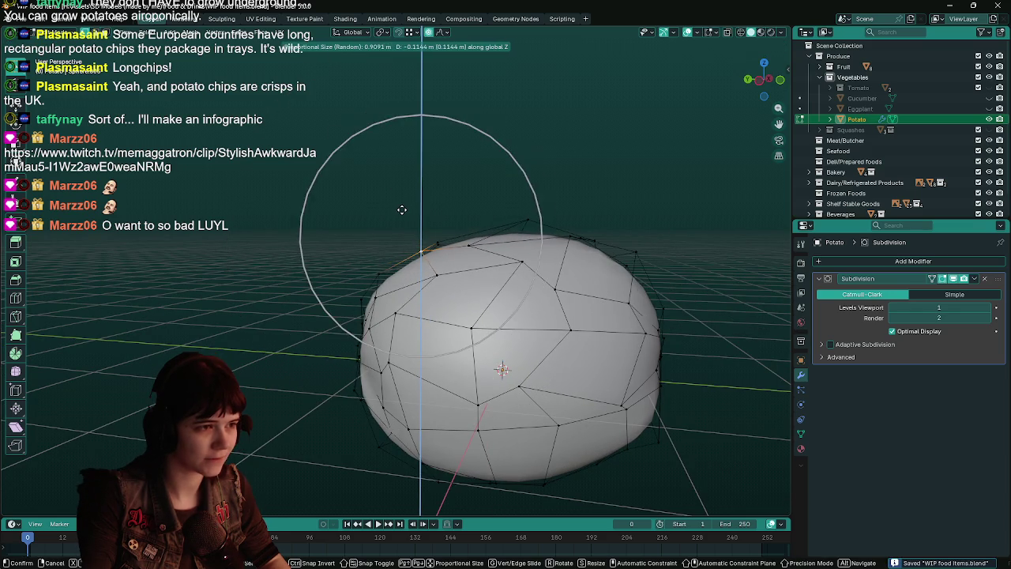
click(402, 210)
mouse_move(402, 210)
middle_down()
mouse_move(700, 334)
mouse_move(525, 375)
mouse_move(592, 352)
middle_up()
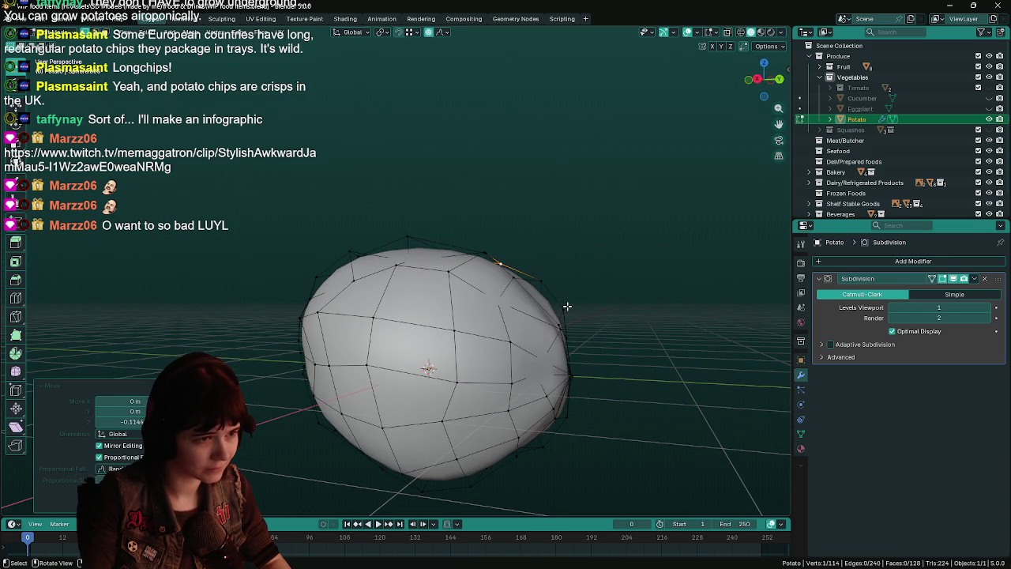
key(g)
key(z)
key(z)
alt+middle_drag(639, 368, 659, 367)
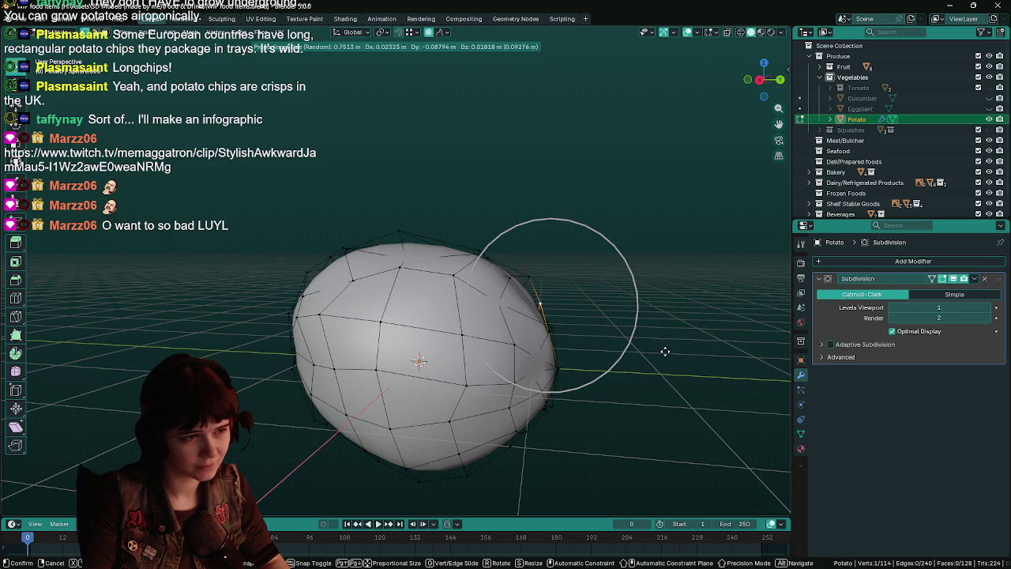
click(648, 357)
Step: Move two more vertices, undoing one bad move, then return to Object Mode
mouse_move(558, 368)
middle_down()
mouse_move(465, 357)
mouse_move(513, 399)
mouse_move(614, 425)
middle_up()
key(g)
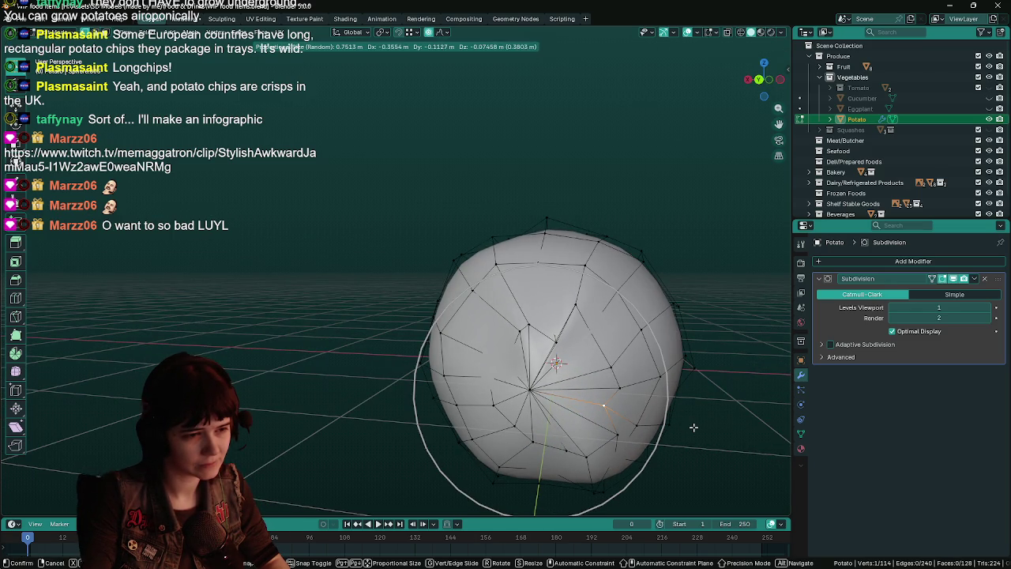
click(694, 427)
key(ctrl+z)
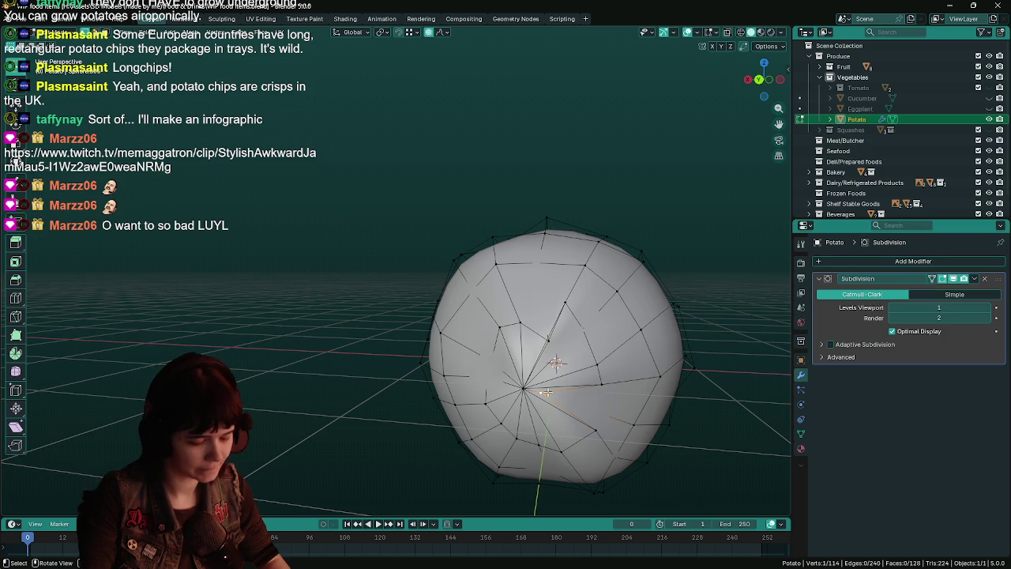
key(g)
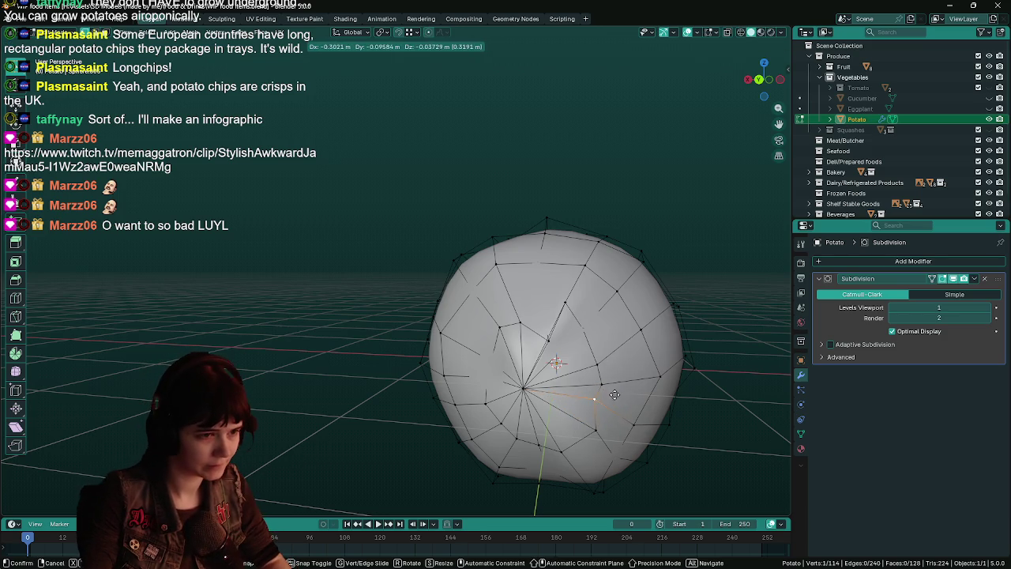
click(626, 402)
mouse_move(643, 417)
middle_down()
mouse_move(294, 340)
mouse_move(552, 339)
middle_up()
key(g)
click(287, 336)
key(Tab)
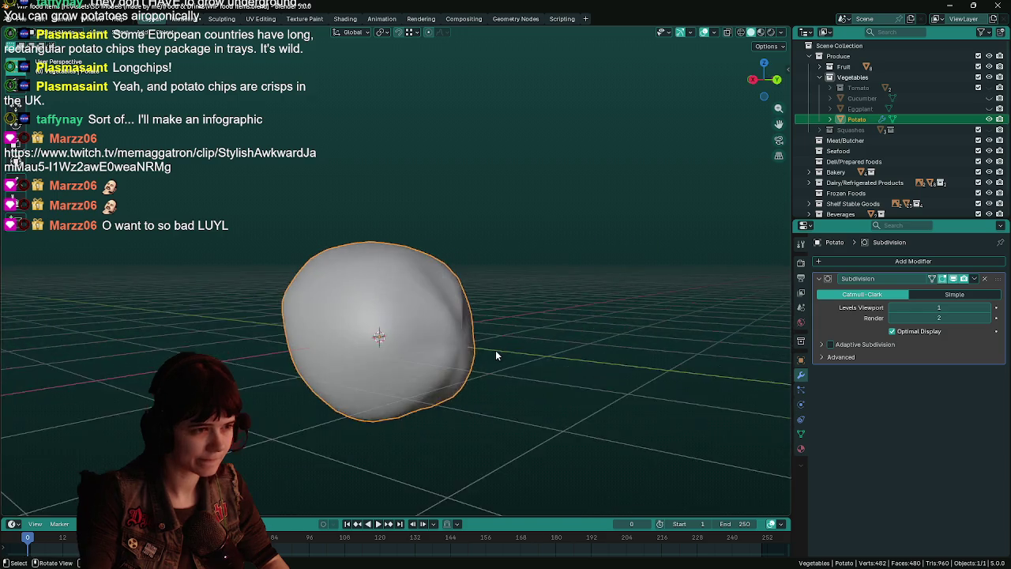
Step: Remove the Subdivision modifier and pull two vertices outward in Edit Mode
click(984, 280)
mouse_move(395, 363)
middle_down()
mouse_move(511, 372)
mouse_move(436, 376)
mouse_move(458, 324)
middle_up()
key(Tab)
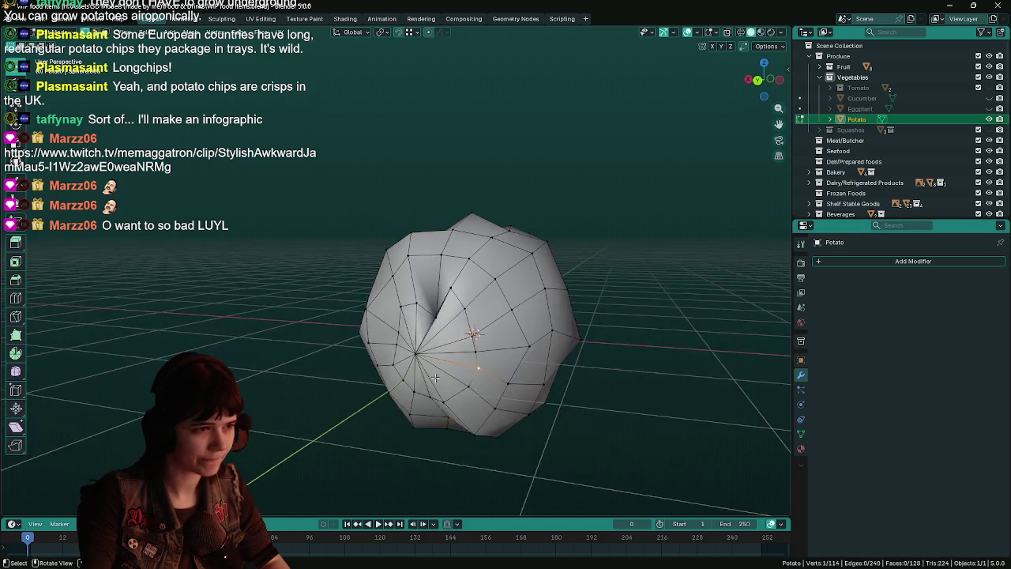
key(g)
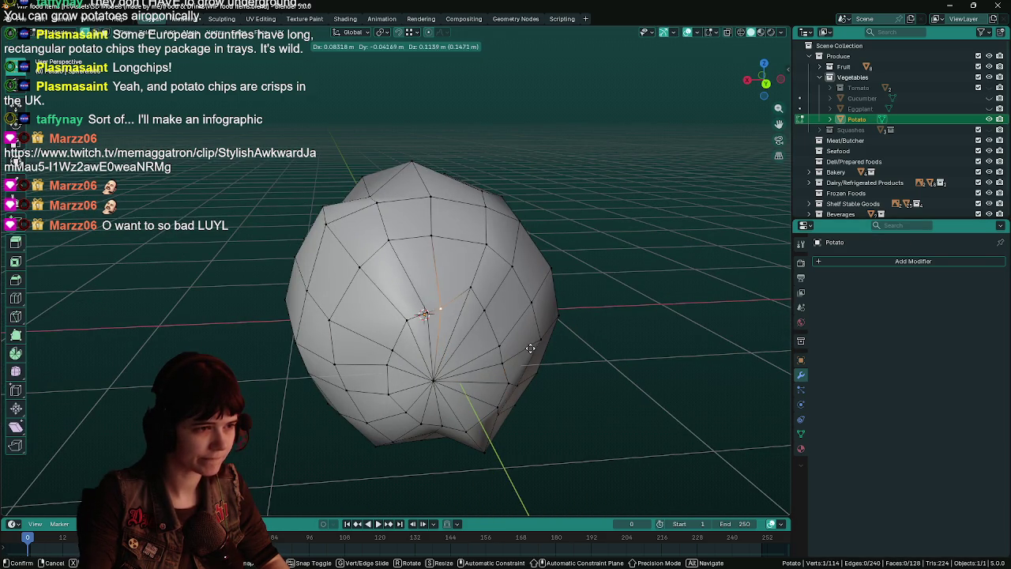
click(536, 340)
mouse_move(555, 381)
middle_down()
mouse_move(610, 376)
mouse_move(442, 334)
middle_up()
scroll(419, 330, up, 2)
key(g)
click(509, 310)
mouse_move(536, 338)
middle_down()
mouse_move(539, 324)
mouse_move(373, 361)
mouse_move(517, 411)
mouse_move(298, 301)
middle_up()
key(Tab)
scroll(539, 325, down, 3)
Step: Move more edge vertices outward onto the outline and check the shape
key(Tab)
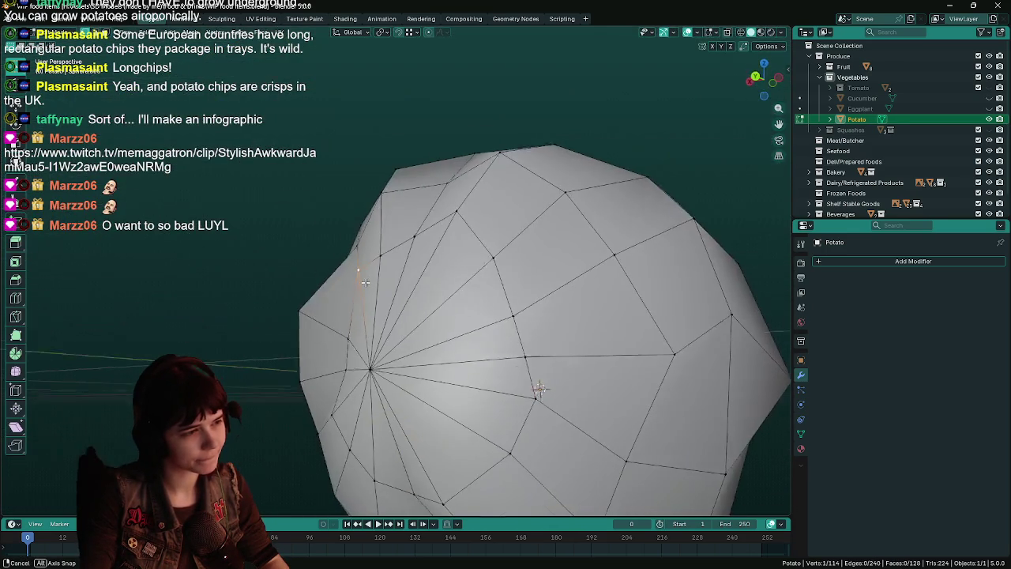
key(g)
click(272, 298)
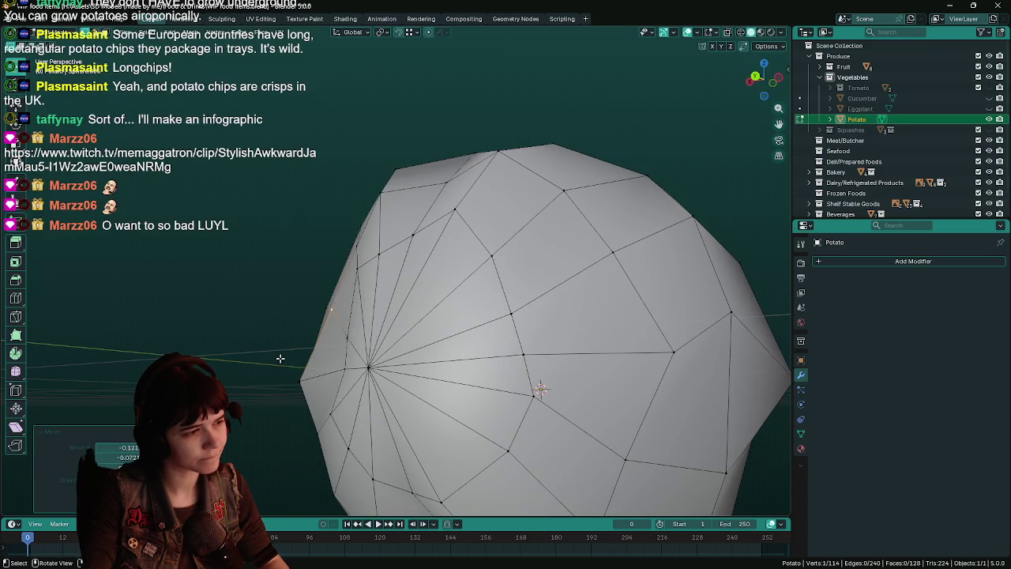
key(g)
click(300, 383)
mouse_move(300, 383)
middle_down()
mouse_move(444, 459)
mouse_move(388, 292)
mouse_move(408, 293)
mouse_move(419, 275)
mouse_move(413, 290)
middle_up()
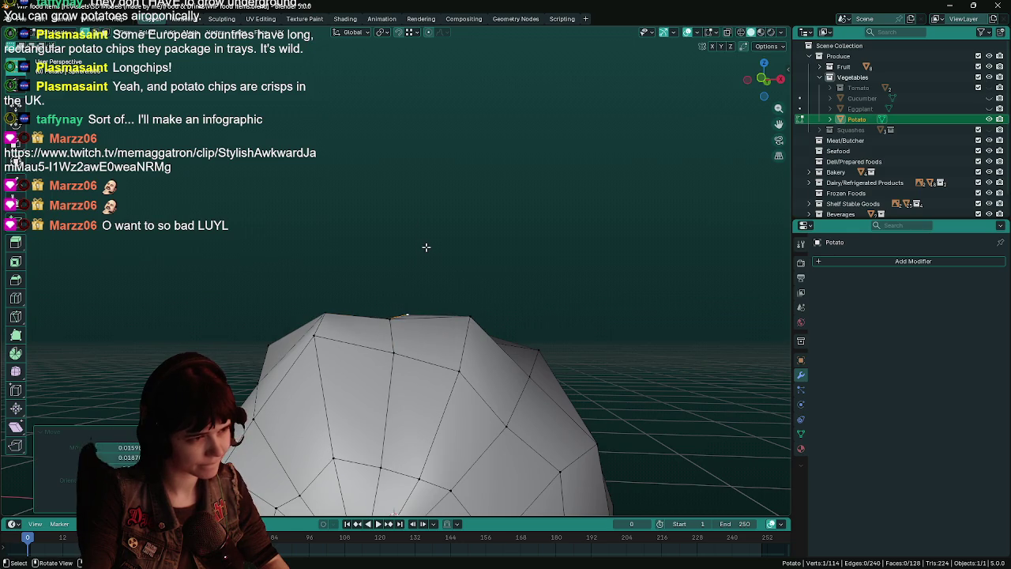
middle_drag(427, 247, 441, 320)
mouse_move(385, 207)
middle_down()
mouse_move(355, 284)
mouse_move(421, 363)
mouse_move(497, 264)
mouse_move(458, 239)
mouse_move(514, 228)
mouse_move(560, 379)
mouse_move(511, 332)
middle_up()
key(Tab)
scroll(354, 287, down, 3)
scroll(421, 363, up, 2)
Step: Pull the right-edge vertex and one more outward, then delete the old Potato
key(Tab)
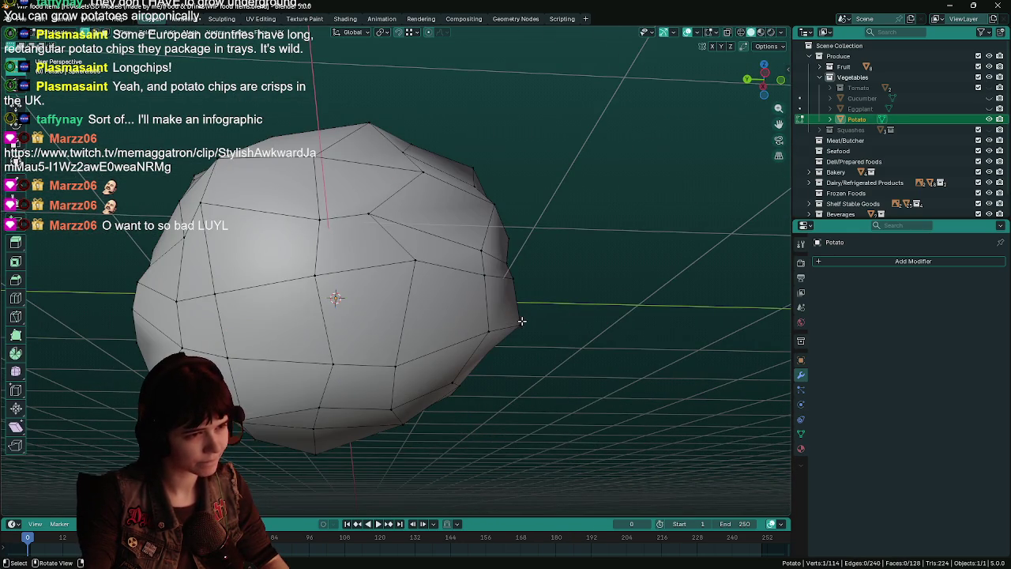
click(518, 320)
key(g)
click(592, 311)
mouse_move(580, 311)
middle_down()
mouse_move(442, 284)
mouse_move(370, 227)
mouse_move(440, 240)
middle_up()
key(g)
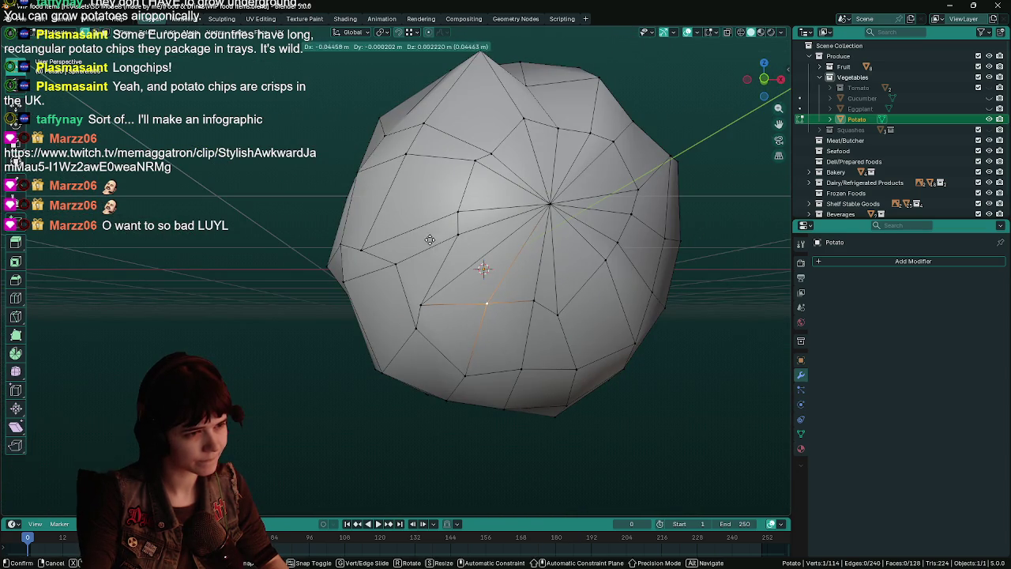
click(430, 239)
scroll(442, 253, down, 3)
key(Tab)
mouse_move(490, 269)
middle_down()
mouse_move(396, 307)
mouse_move(291, 307)
mouse_move(351, 315)
mouse_move(424, 306)
middle_up()
key(Delete)
Step: Add a new UV sphere, shade it smooth, and save
key(ctrl+s)
key(shift+a)
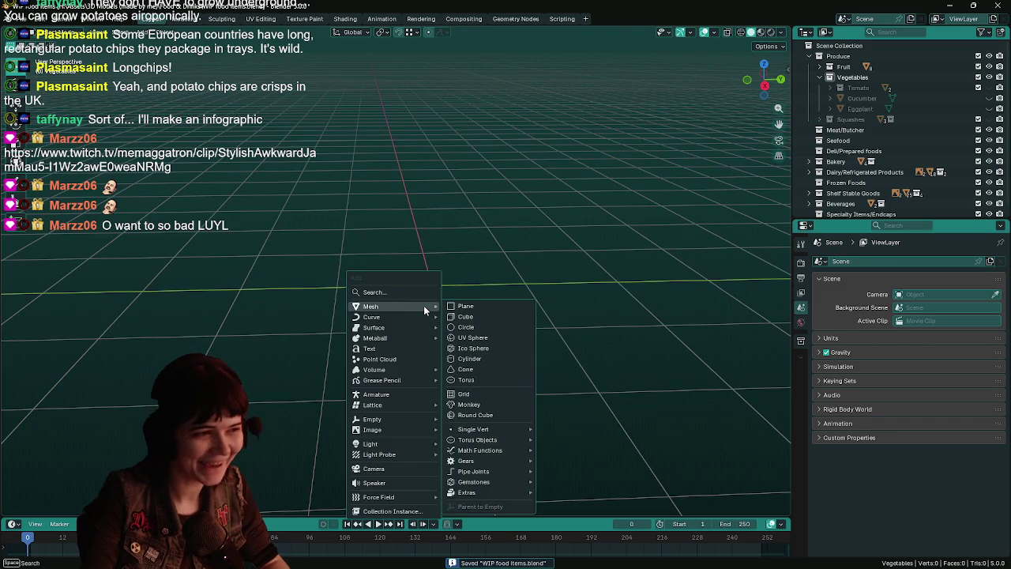
click(489, 337)
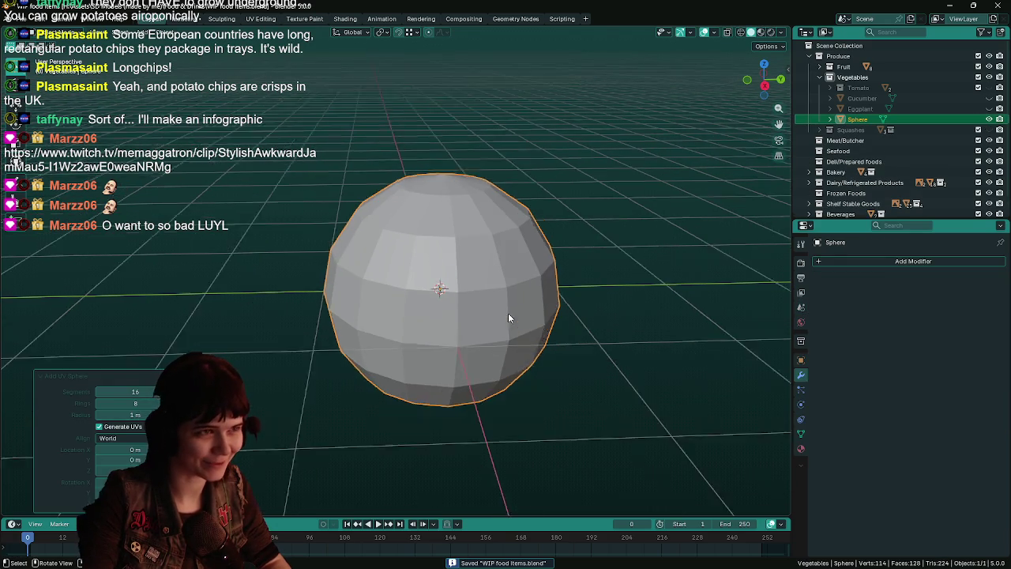
scroll(507, 314, up, 2)
key(Tab)
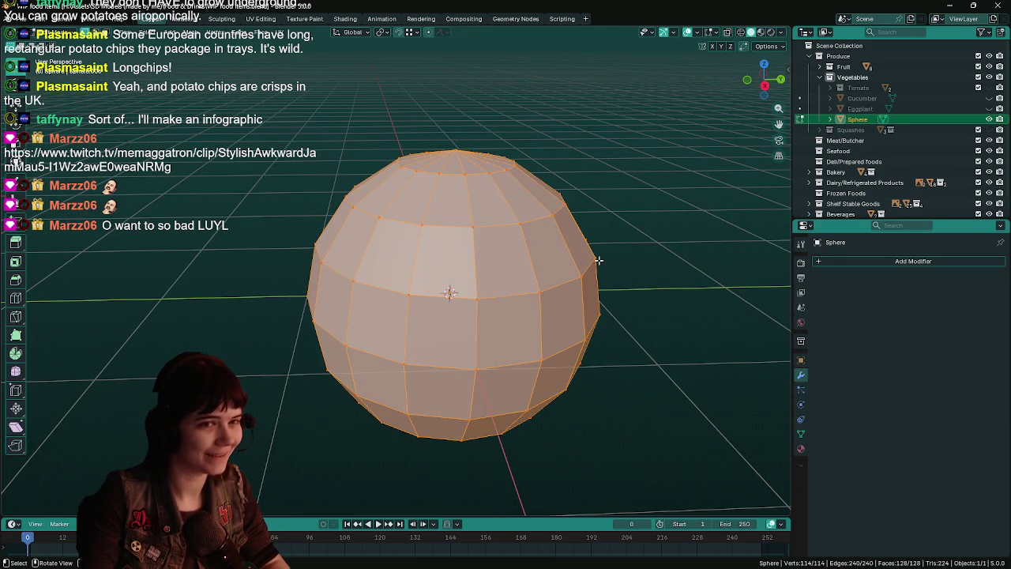
key(Tab)
middle_drag(580, 261, 601, 216)
right_click(455, 284)
click(456, 285)
mouse_move(456, 285)
middle_down()
mouse_move(512, 242)
mouse_move(533, 247)
mouse_move(636, 218)
middle_up()
key(ctrl+s)
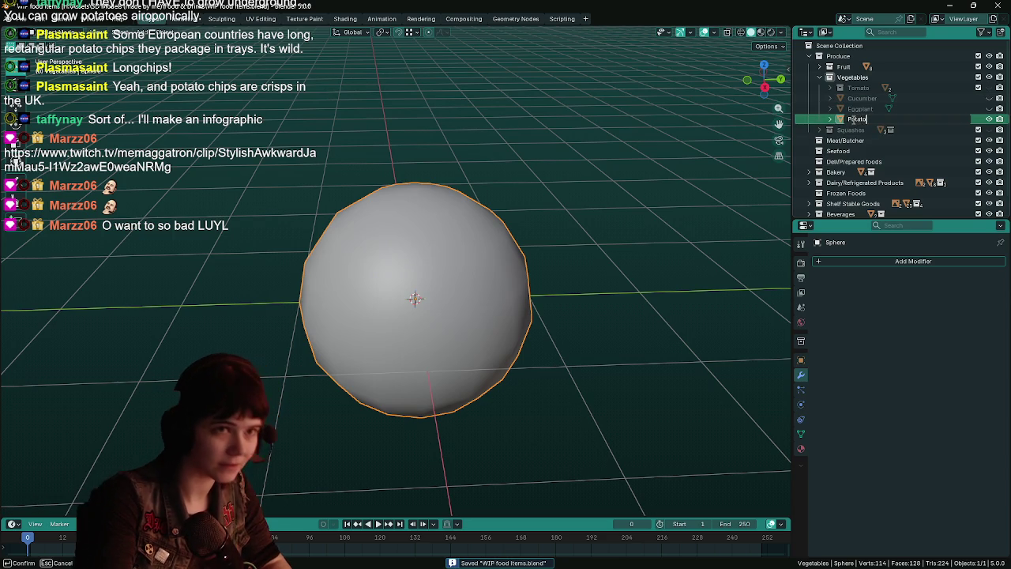
Step: Rotate the sphere about Y and apply all its transforms
mouse_move(560, 306)
middle_down()
mouse_move(472, 289)
mouse_move(526, 293)
mouse_move(529, 282)
middle_up()
key(r)
key(y)
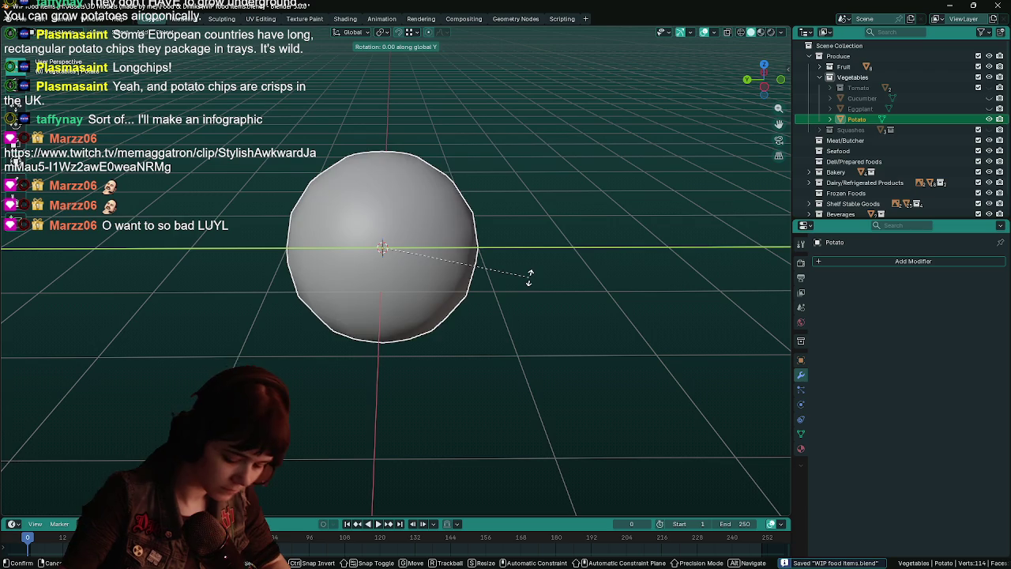
key(Escape)
key(ctrl+a)
click(530, 279)
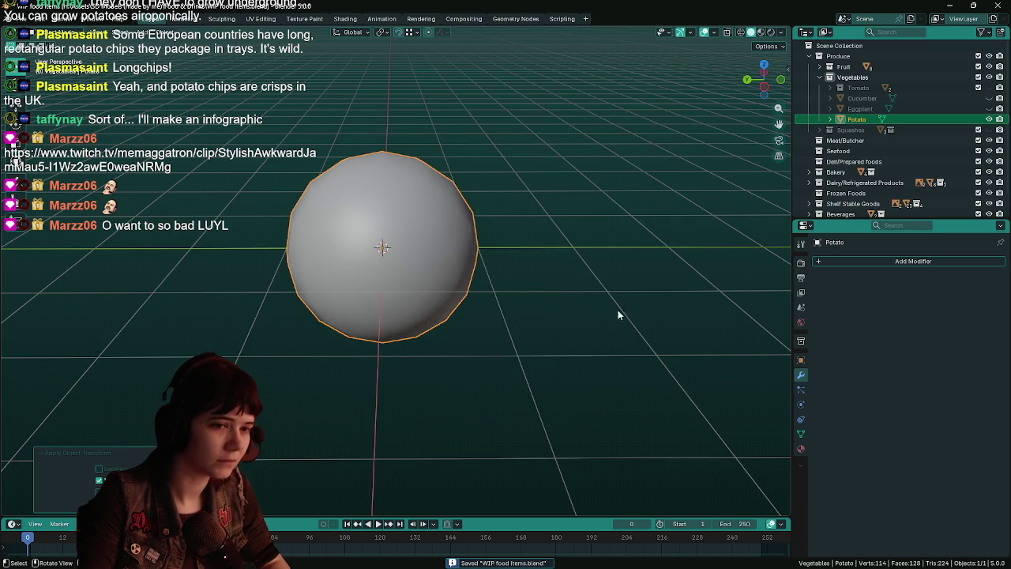
click(800, 360)
key(Tab)
mouse_move(552, 293)
ctrl+middle_down()
mouse_move(496, 265)
mouse_move(519, 258)
ctrl+middle_up()
Step: Select a single vertex on the Potato sphere and set the proportional falloff to Sphere
middle_drag(563, 231, 495, 225)
click(495, 224)
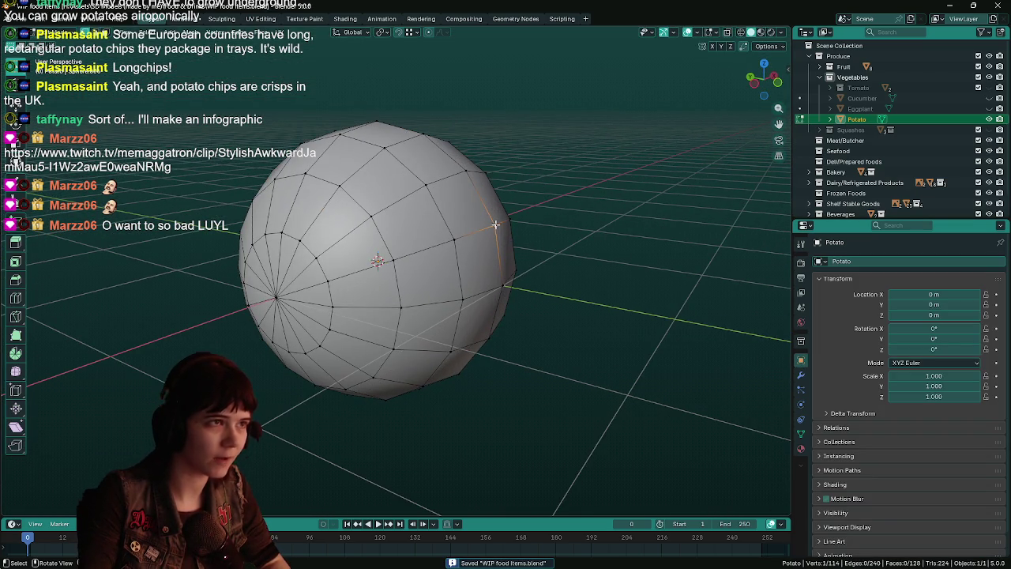
click(443, 33)
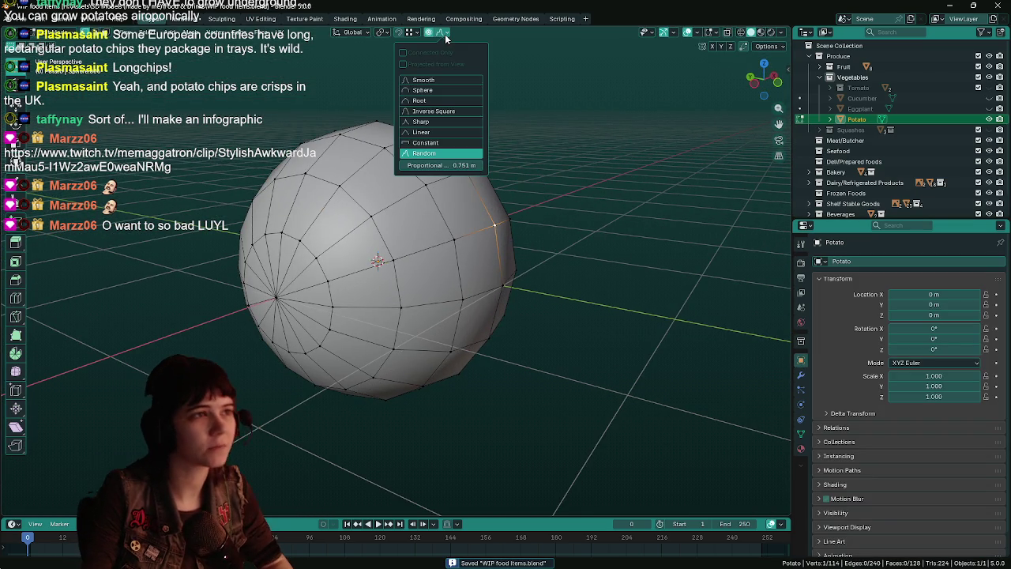
click(432, 92)
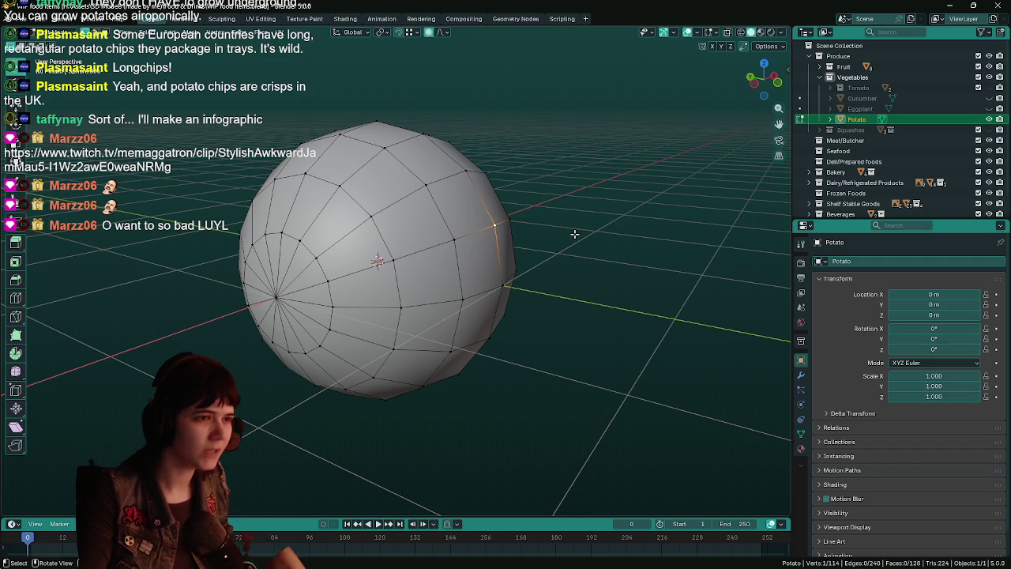
Step: Pull the selected vertex outward with a resized proportional falloff to make a bulge
key(g)
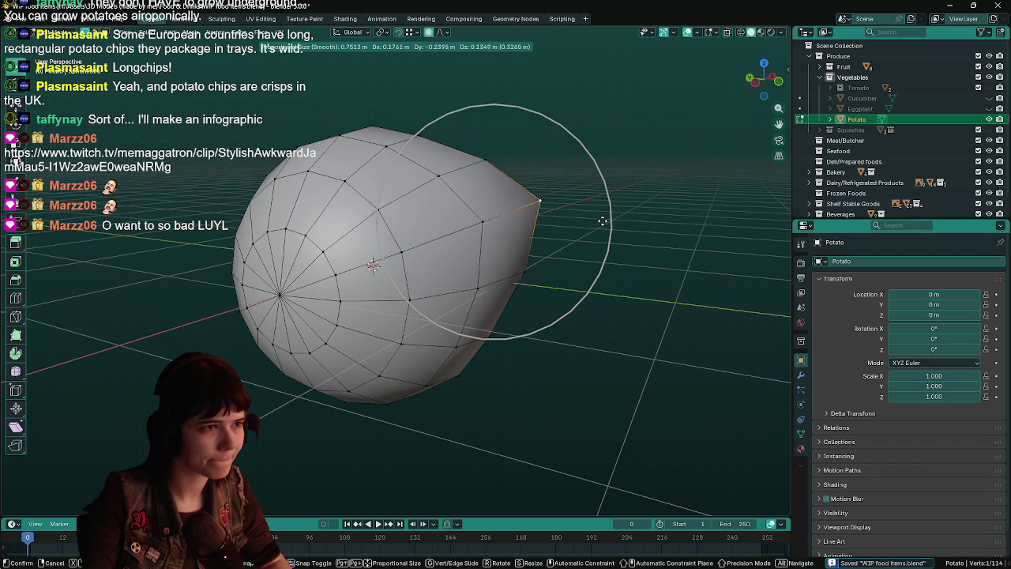
scroll(604, 226, down, 7)
scroll(584, 237, down, 8)
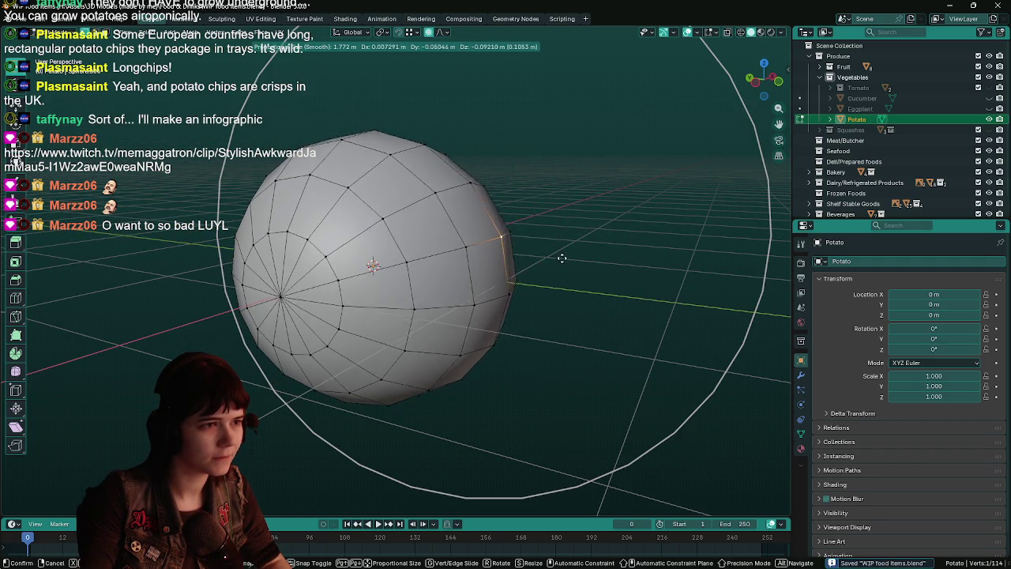
click(592, 261)
scroll(584, 260, down, 3)
middle_drag(584, 260, 476, 274)
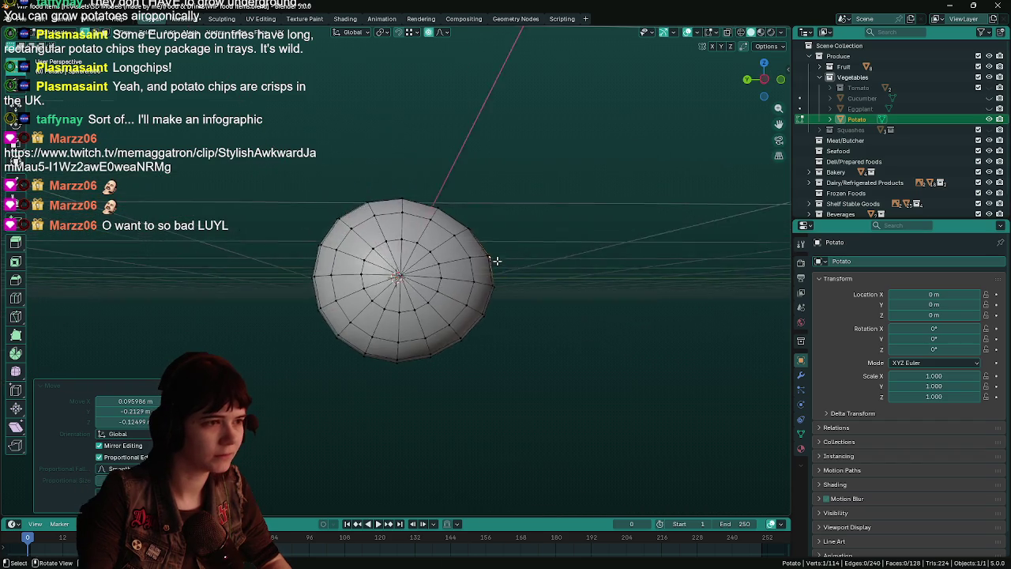
mouse_move(520, 194)
middle_down()
mouse_move(451, 301)
mouse_move(464, 285)
mouse_move(463, 260)
middle_up()
Step: Pull another vertex with falloff, check the shape in Object Mode, and return to Edit Mode
key(g)
scroll(569, 248, up, 10)
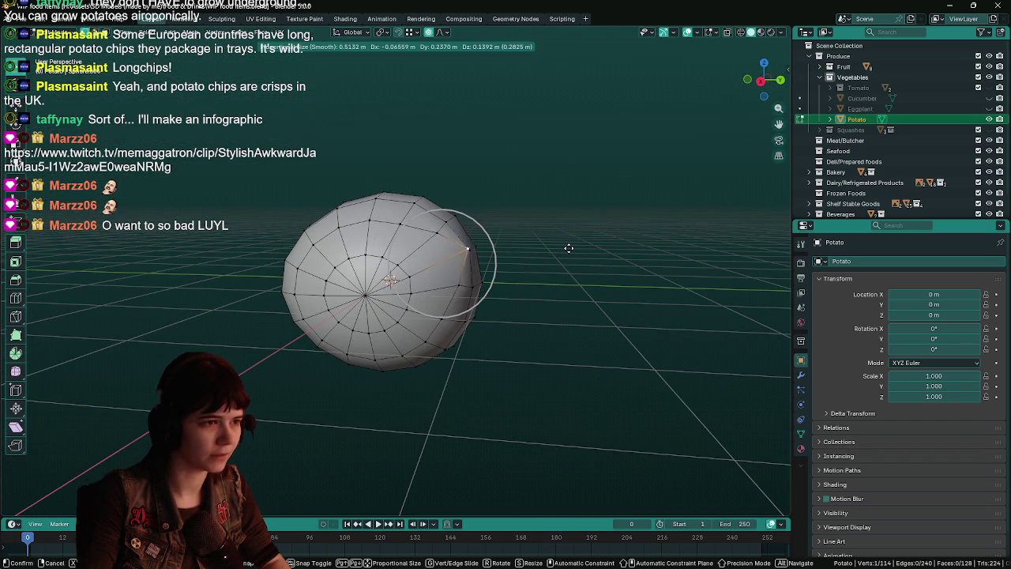
click(548, 261)
mouse_move(542, 268)
middle_down()
mouse_move(383, 255)
mouse_move(517, 280)
mouse_move(460, 312)
middle_up()
key(Tab)
scroll(371, 260, down, 3)
scroll(489, 276, up, 4)
key(Tab)
Step: Pull a lower vertex of the sphere with proportional falloff
key(g)
key(Escape)
key(g)
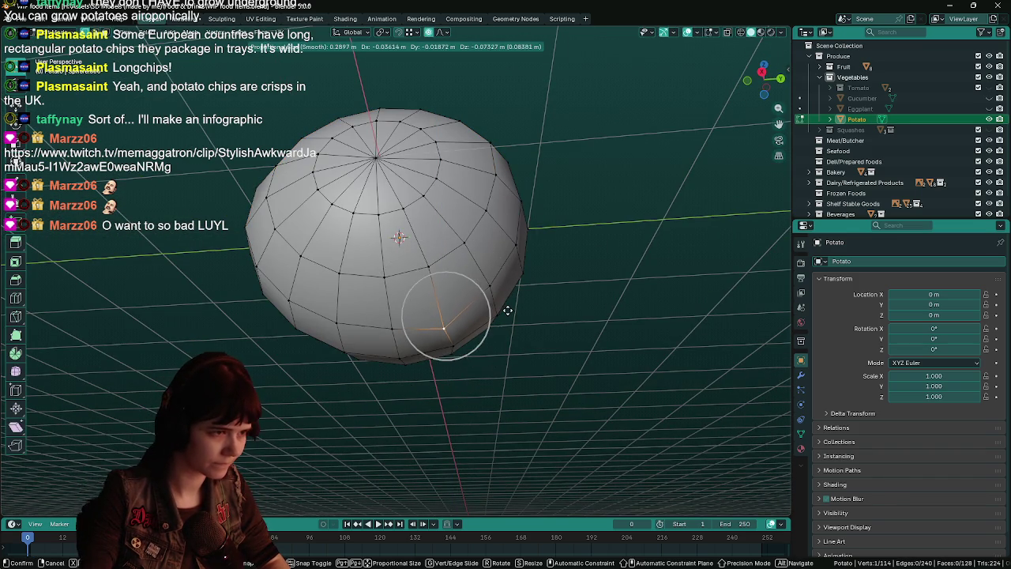
scroll(507, 310, down, 7)
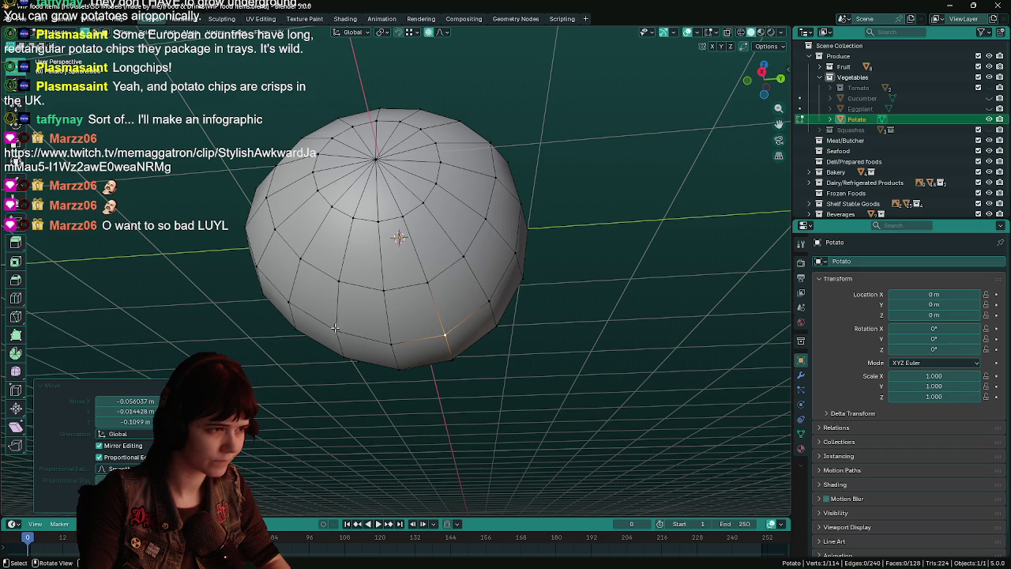
key(g)
click(339, 300)
Step: Inspect the potato shape in Object Mode and save the file
key(Tab)
middle_drag(339, 300, 363, 357)
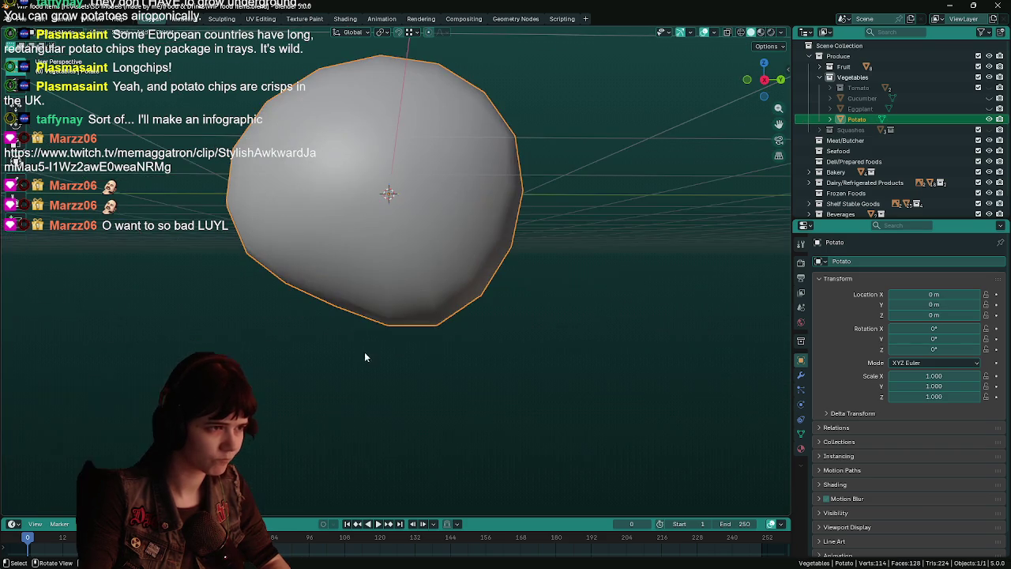
mouse_move(363, 267)
middle_down()
mouse_move(447, 386)
mouse_move(438, 340)
middle_up()
scroll(418, 340, down, 3)
key(ctrl+s)
Step: Back in Edit Mode, pull the top vertex and another side vertex with falloff
key(Tab)
click(442, 300)
middle_drag(442, 300, 537, 239)
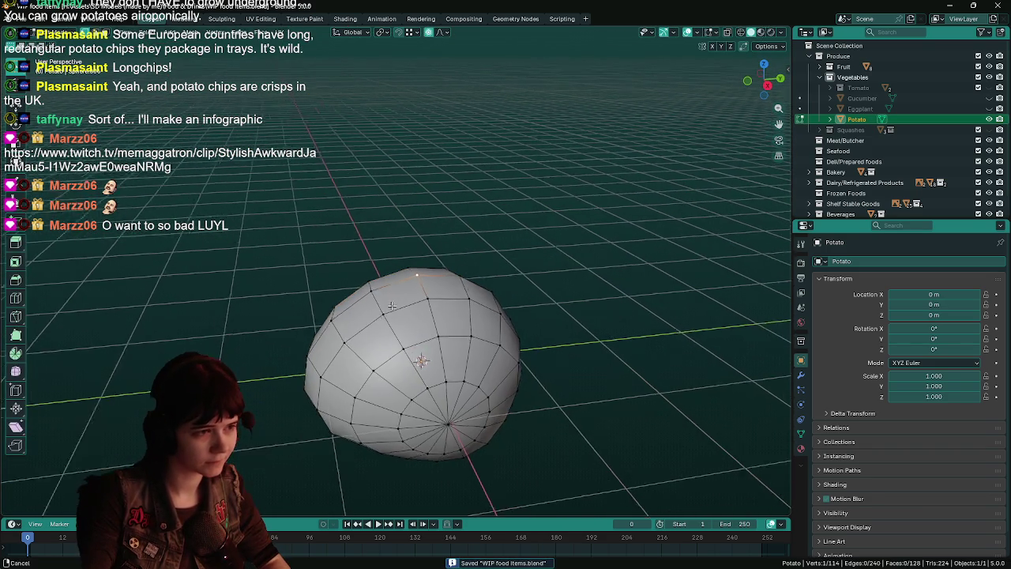
key(g)
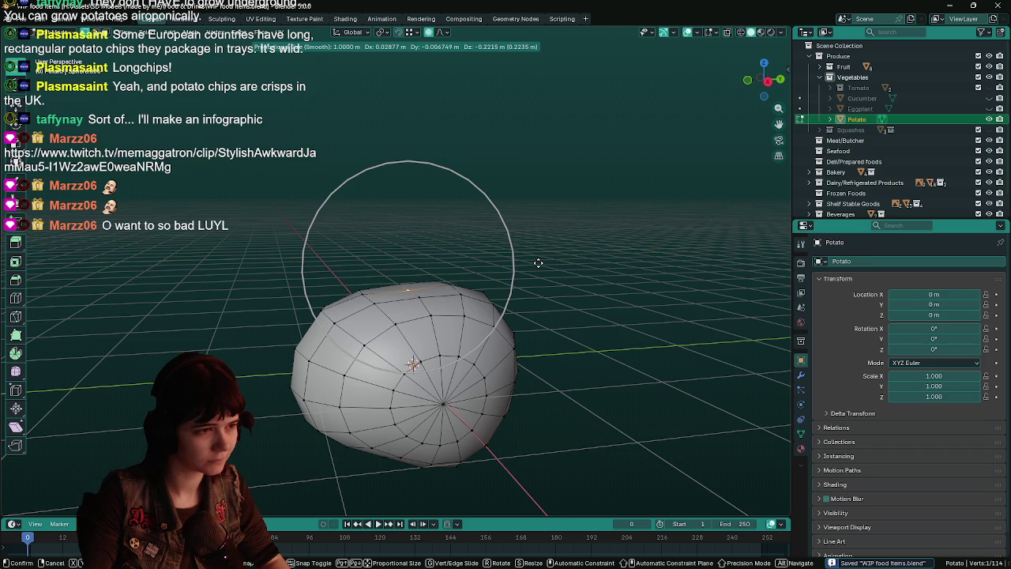
click(530, 255)
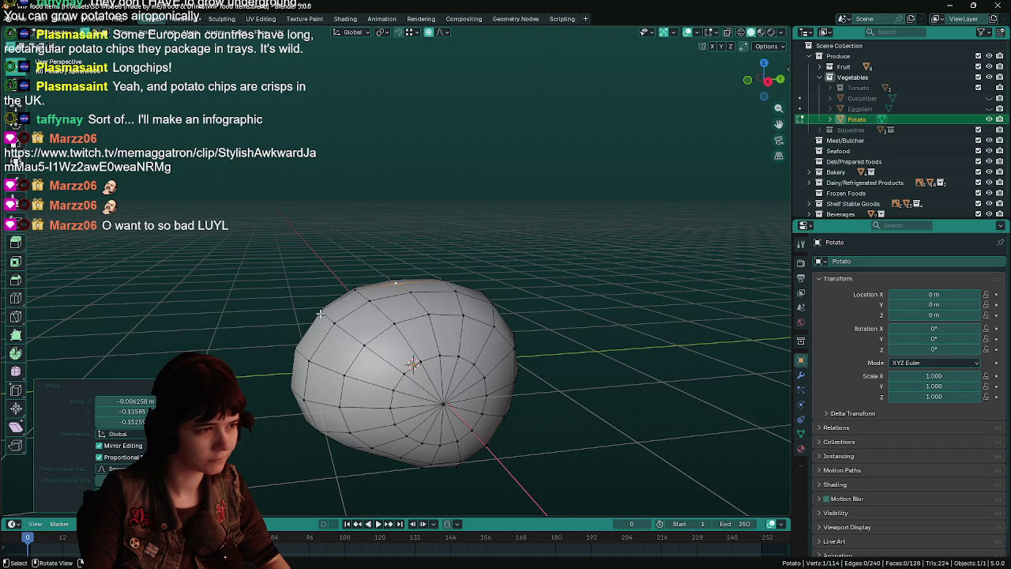
click(319, 314)
key(g)
click(345, 319)
Step: Make three more small falloff vertex moves around the potato to add lumps
middle_drag(345, 319, 559, 341)
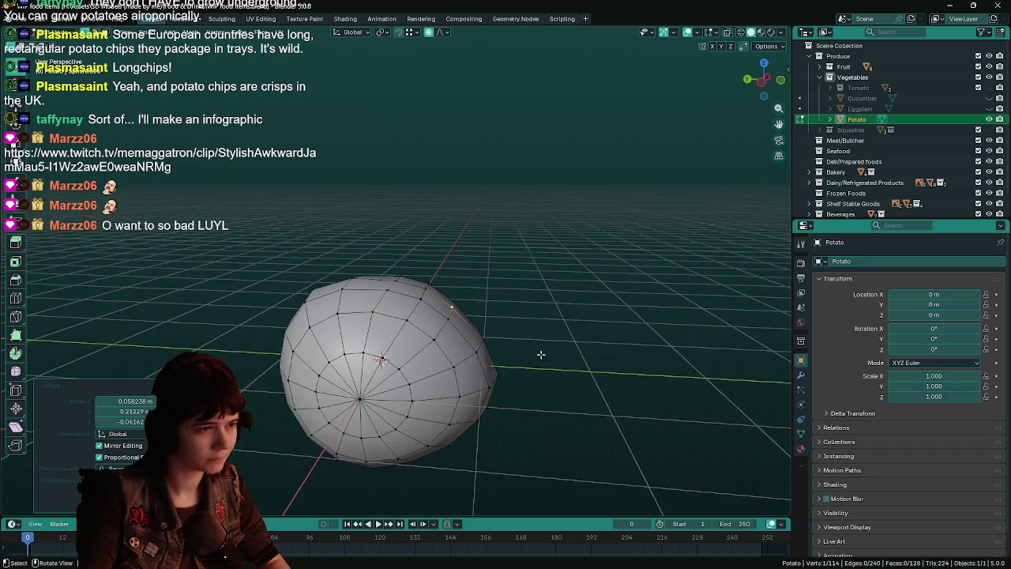
key(g)
click(480, 331)
middle_drag(480, 332, 391, 302)
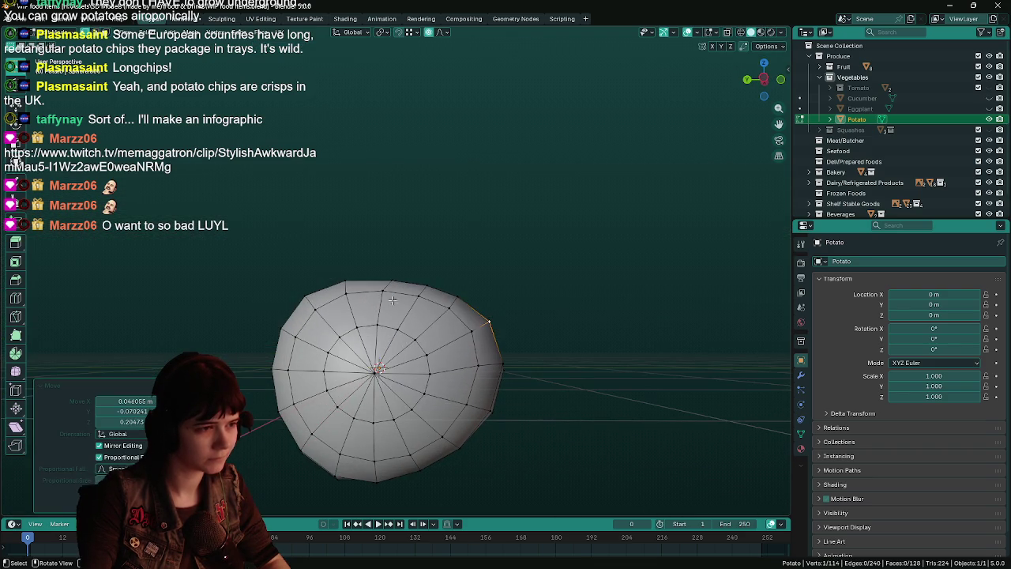
key(g)
click(367, 272)
key(g)
click(309, 306)
Step: Review the lumpy potato in Object Mode and save the file
key(Tab)
mouse_move(361, 343)
middle_down()
mouse_move(494, 367)
mouse_move(462, 338)
mouse_move(515, 325)
middle_up()
key(ctrl+s)
mouse_move(383, 350)
middle_down()
mouse_move(443, 319)
mouse_move(395, 289)
mouse_move(370, 300)
mouse_move(480, 313)
mouse_move(406, 334)
mouse_move(427, 332)
middle_up()
Step: Rename the Potato object to 'Potato1' in the Outliner
double_click(868, 119)
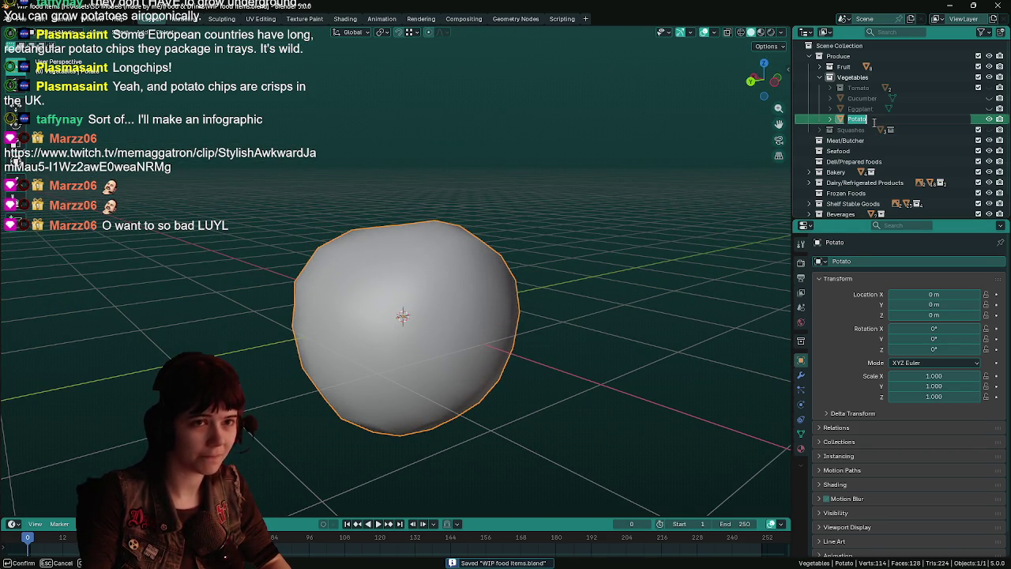
text(1)
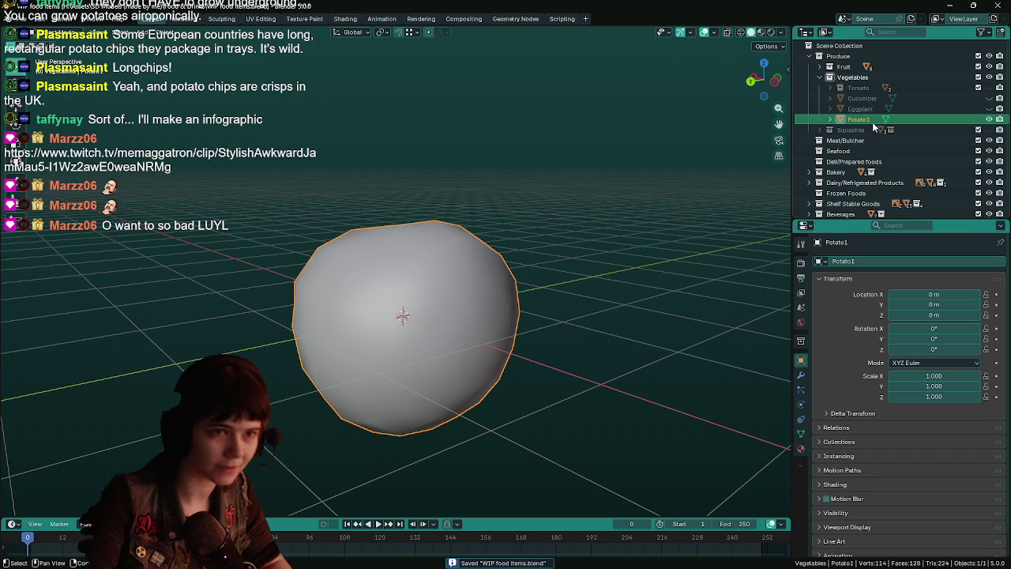
key(Return)
Step: Discard an accidental duplicate of Potato1 and bring up the Add menu
mouse_move(505, 261)
middle_down()
mouse_move(575, 272)
mouse_move(534, 293)
middle_up()
key(Tab)
key(Tab)
key(shift+d)
right_click(578, 283)
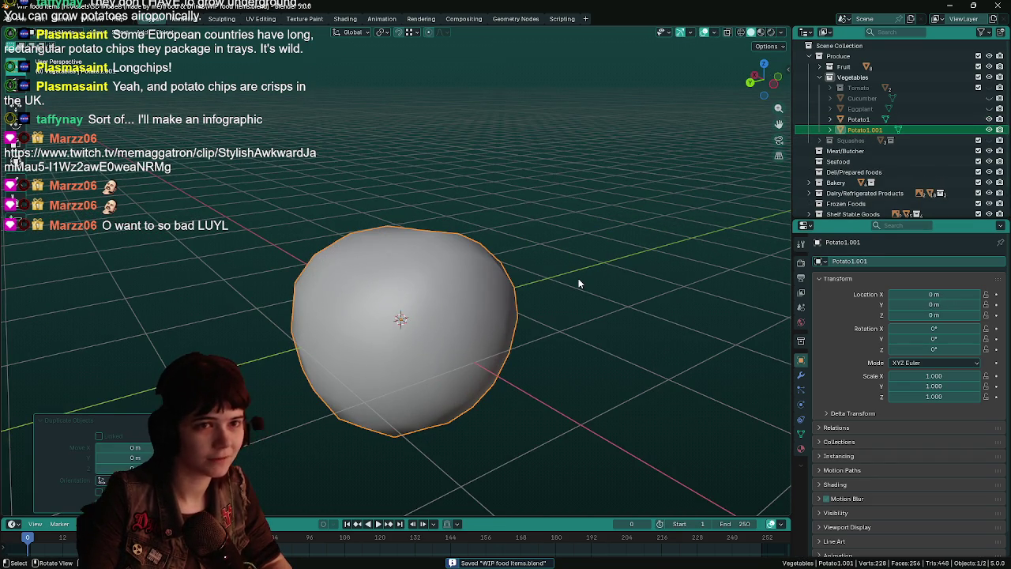
key(Delete)
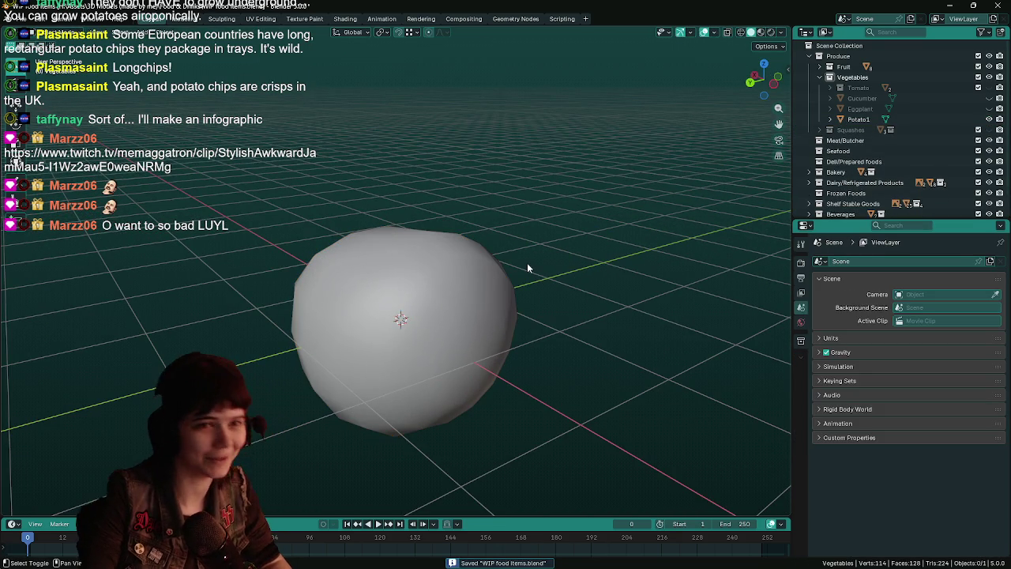
key(shift+a)
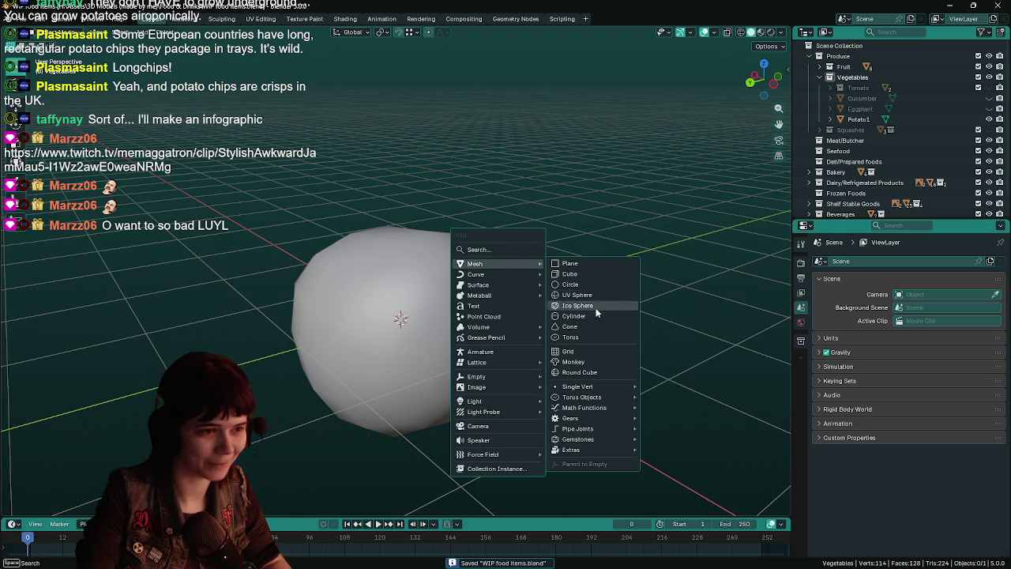
Step: Add a UV sphere, hide Potato1, and shade the new sphere smooth
click(595, 304)
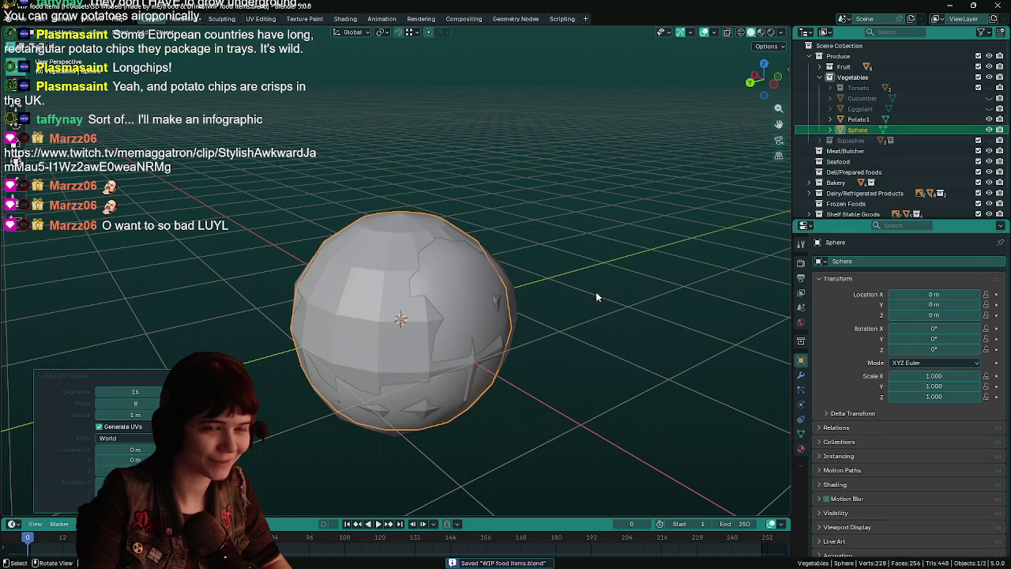
click(989, 119)
right_click(466, 273)
mouse_move(442, 261)
middle_down()
mouse_move(490, 290)
mouse_move(510, 292)
mouse_move(507, 277)
middle_up()
click(467, 273)
Step: Rotate the sphere 90° about Y, save, apply the rotation, and enter Edit Mode
text(ry90)
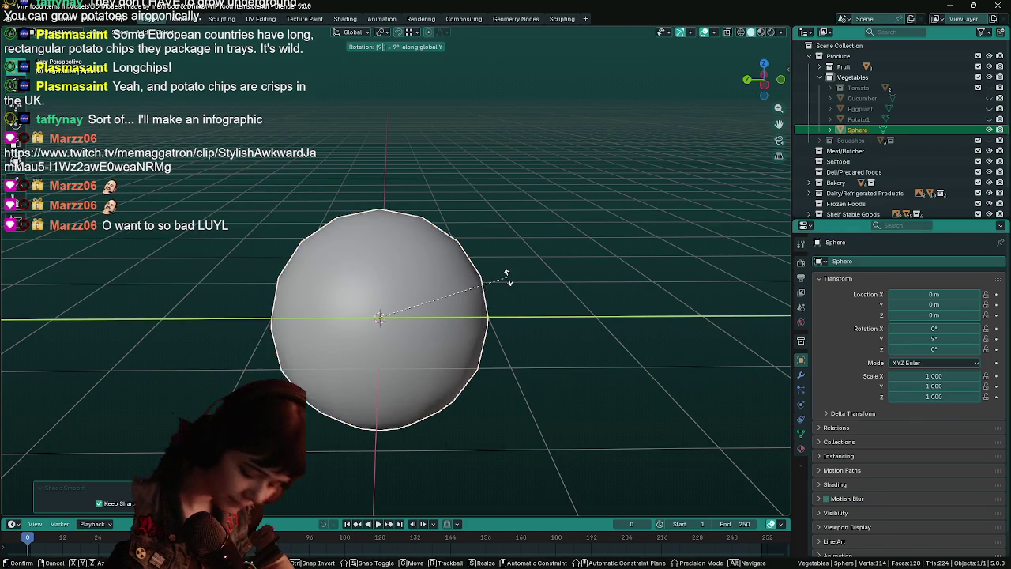
key(Return)
key(ctrl+s)
key(ctrl+a)
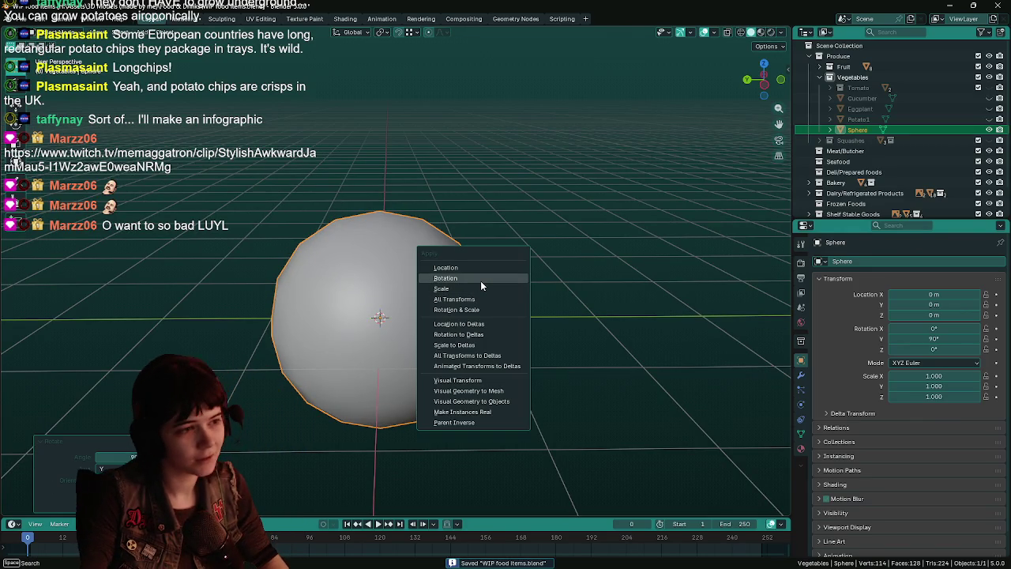
click(480, 280)
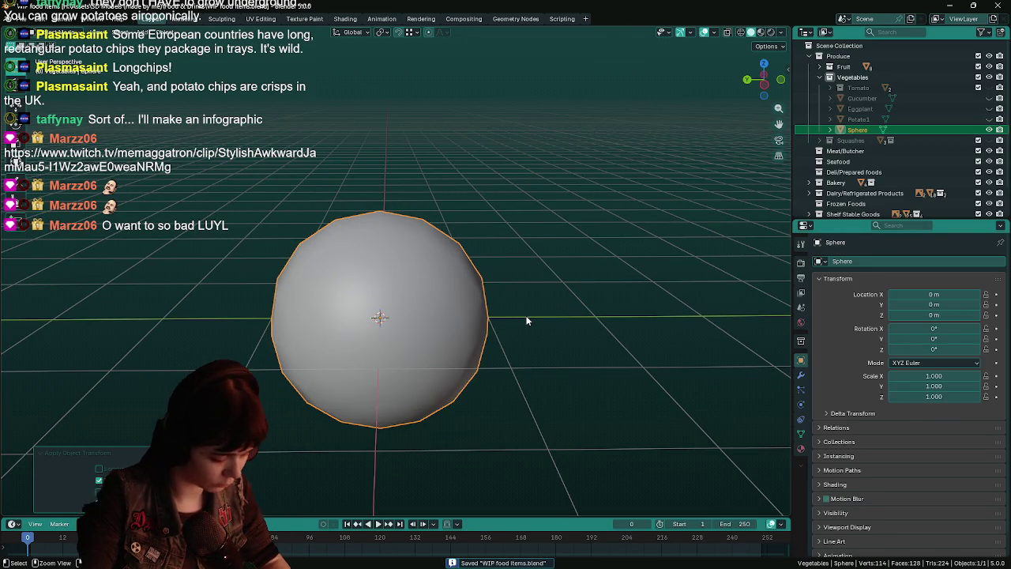
key(Tab)
mouse_move(518, 323)
middle_down()
mouse_move(529, 300)
mouse_move(387, 300)
mouse_move(357, 340)
middle_up()
Step: Pull two vertices of the new sphere with proportional falloff, cancelling one false start
click(450, 250)
key(g)
click(257, 322)
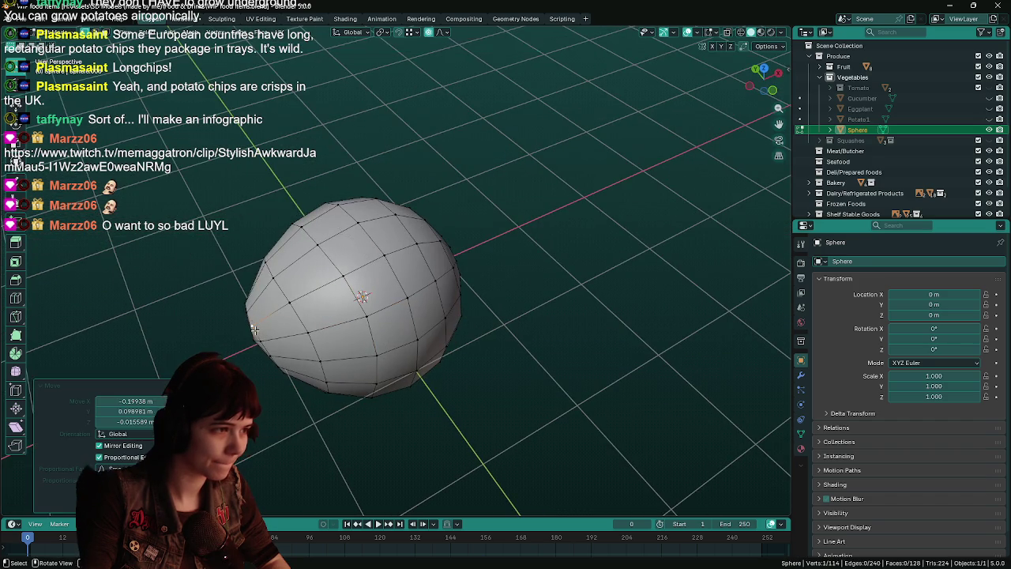
middle_drag(256, 323, 543, 266)
key(g)
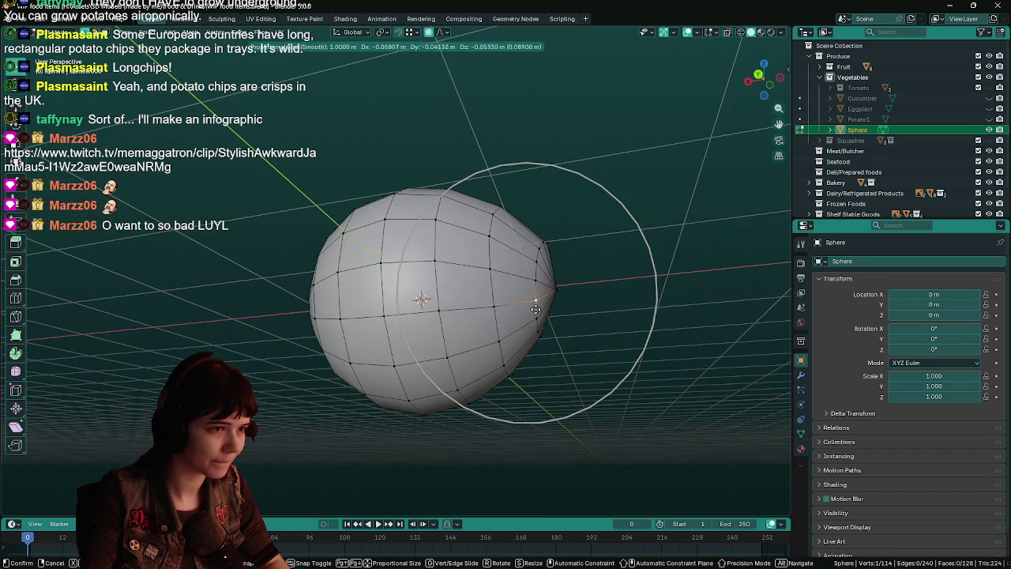
right_click(399, 360)
key(g)
click(593, 295)
Step: Check the shape in Object Mode, save, and reposition the chips, fries and crisps picture
key(Tab)
mouse_move(593, 296)
middle_down()
mouse_move(571, 317)
mouse_move(421, 332)
mouse_move(497, 334)
mouse_move(450, 350)
middle_up()
key(ctrl+s)
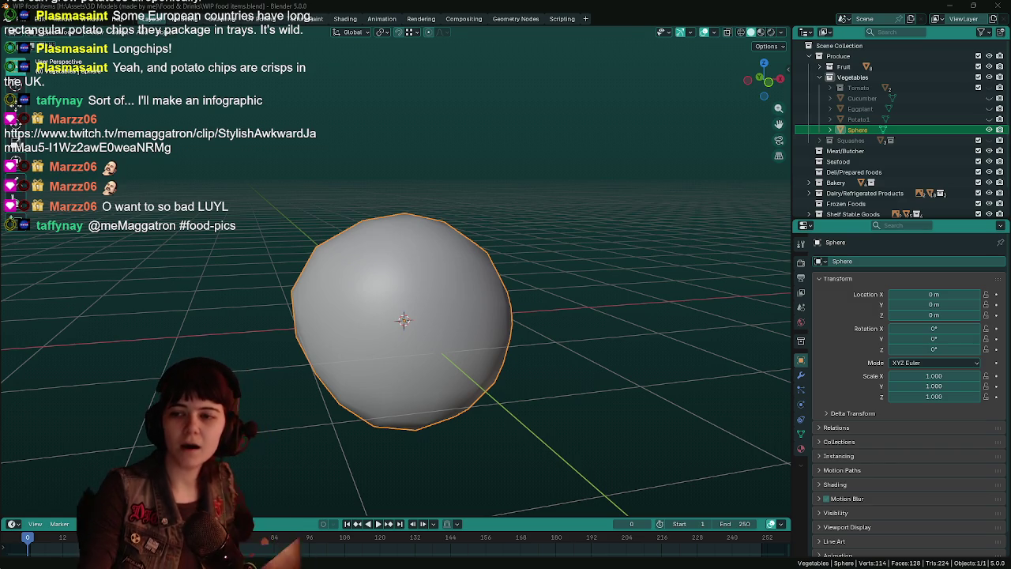
mouse_move(1010, 125)
mouse_down()
mouse_move(756, 125)
mouse_move(710, 71)
mouse_move(666, 51)
mouse_up()
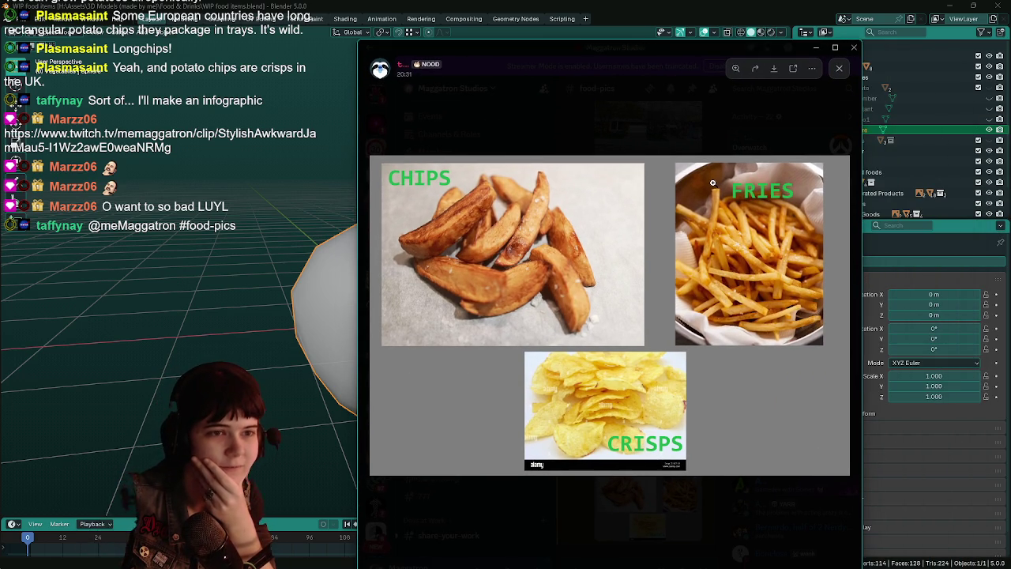
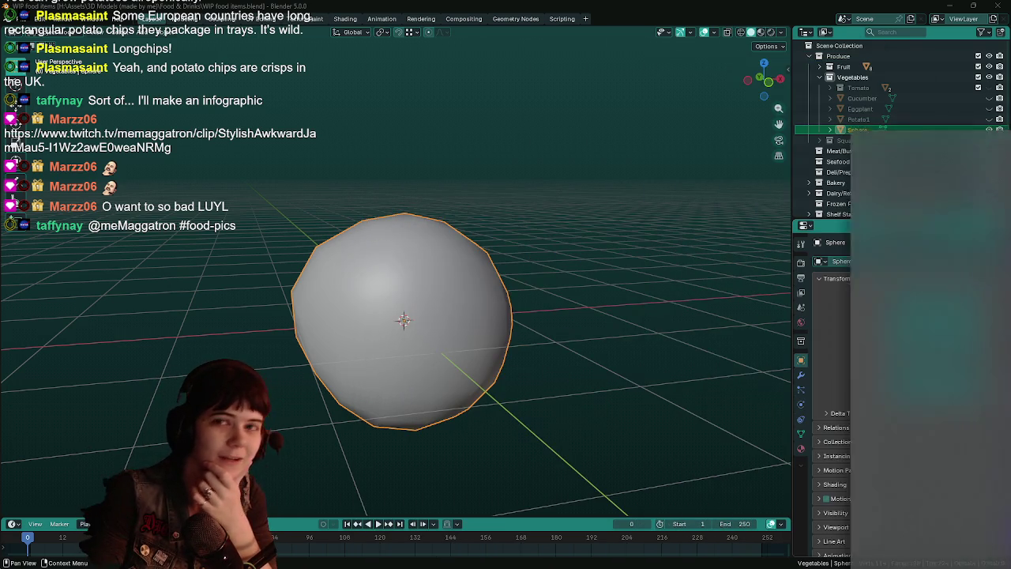
Step: Close the Discord chips/fries/crisps infographic viewer to bring back the Blender scene
click(815, 48)
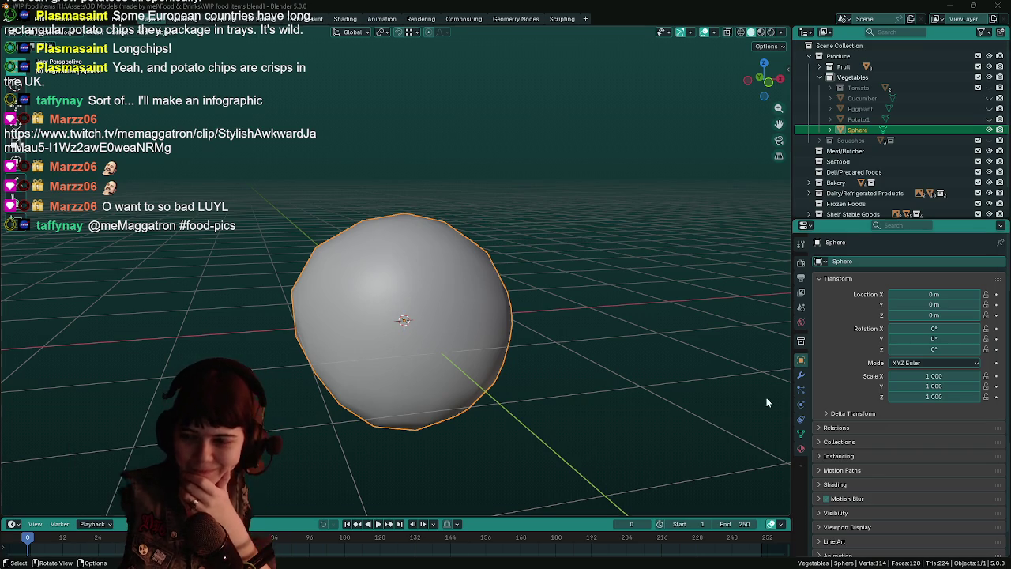
Step: Stretch the sphere to an X scale of 1.584
middle_drag(528, 321, 523, 315)
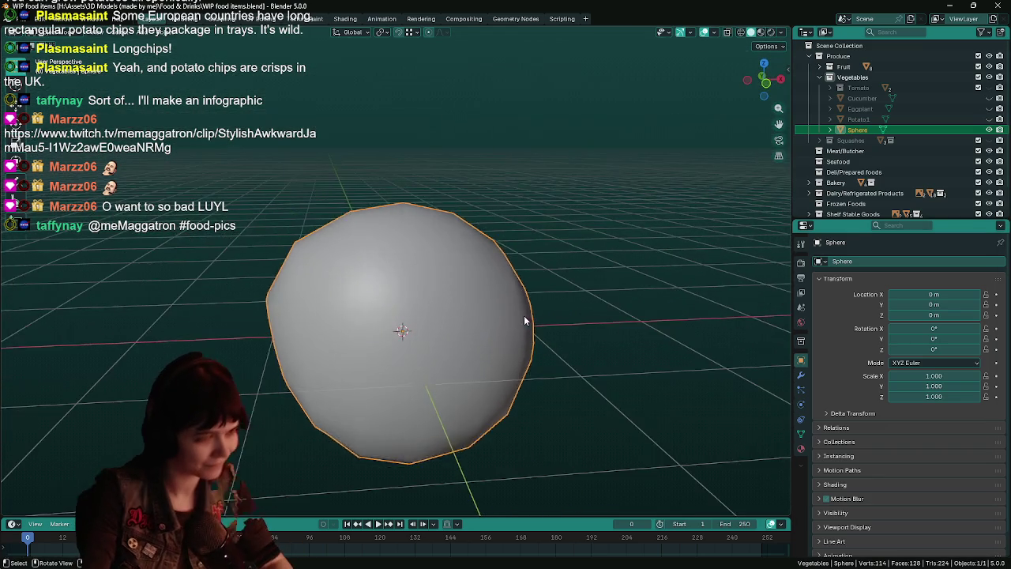
key(Tab)
scroll(459, 295, down, 2)
scroll(460, 295, down, 3)
middle_drag(458, 280, 390, 273)
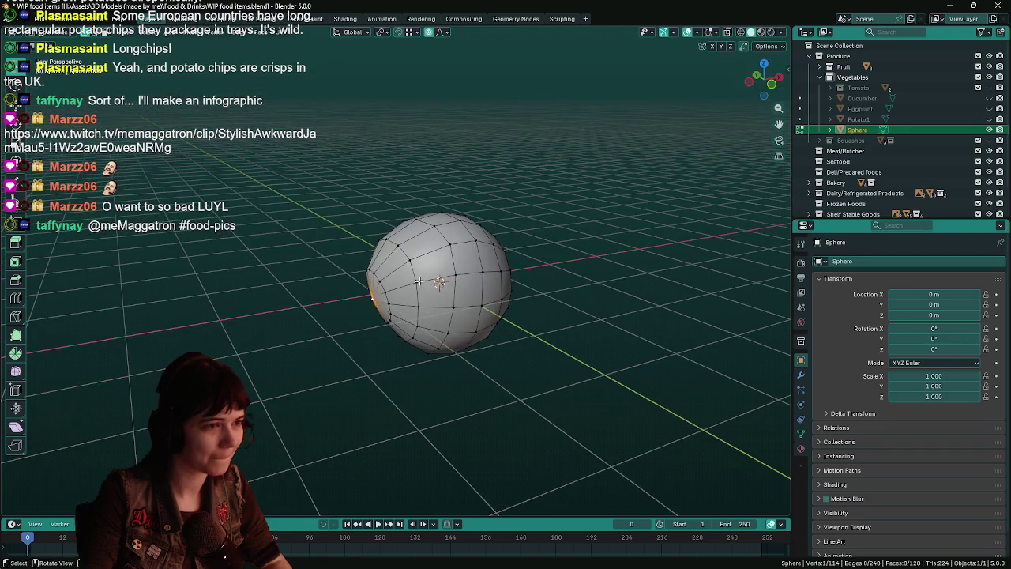
mouse_move(459, 273)
middle_down()
mouse_move(542, 286)
mouse_move(462, 253)
mouse_move(641, 272)
mouse_move(514, 279)
mouse_move(546, 264)
mouse_move(555, 239)
middle_up()
key(ctrl+s)
key(Tab)
key(s)
key(x)
click(515, 255)
Step: Compare the stretched sphere against Potato1 by toggling their visibility, then save the file
click(989, 130)
click(988, 119)
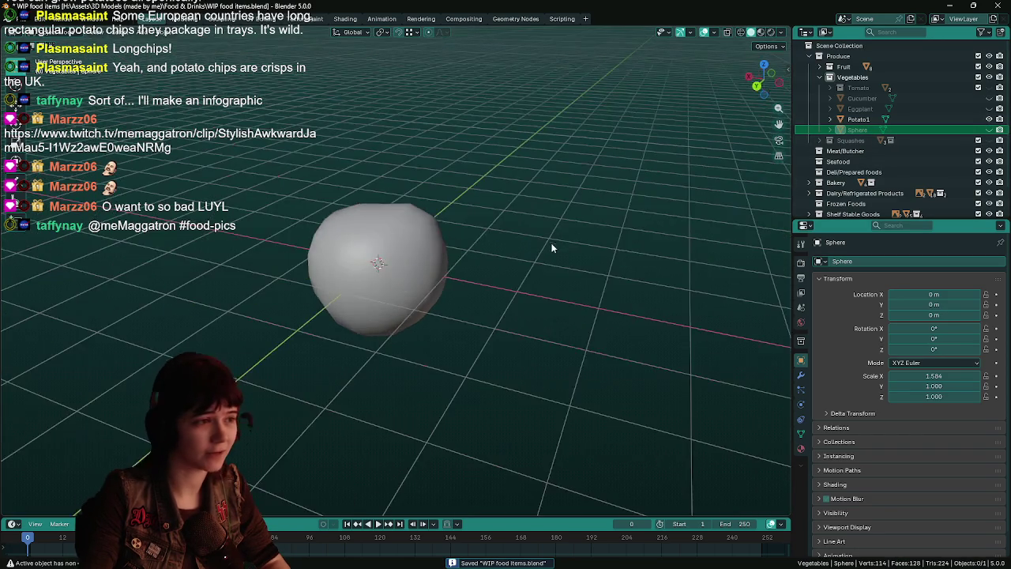
middle_drag(537, 274, 466, 280)
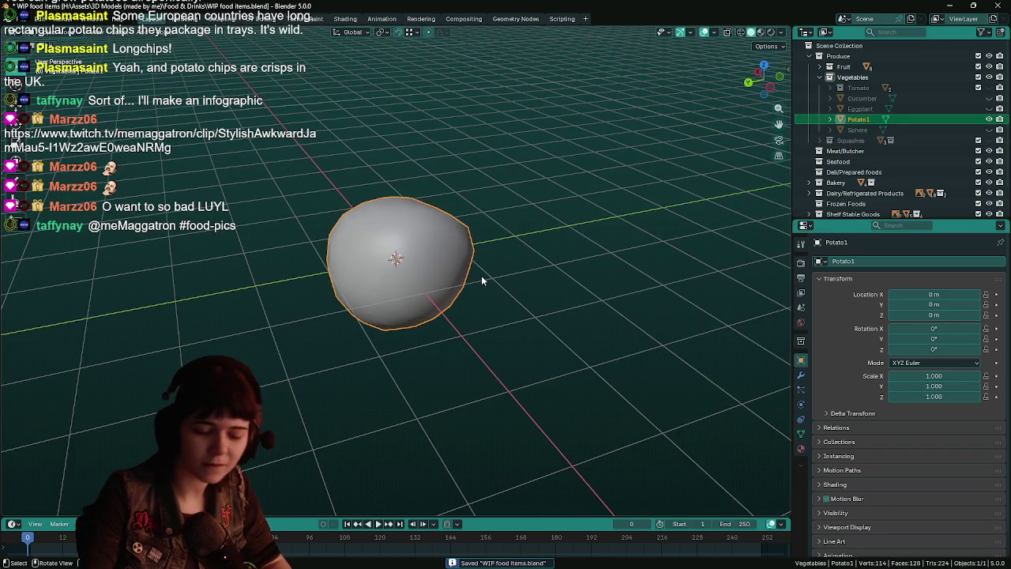
click(989, 129)
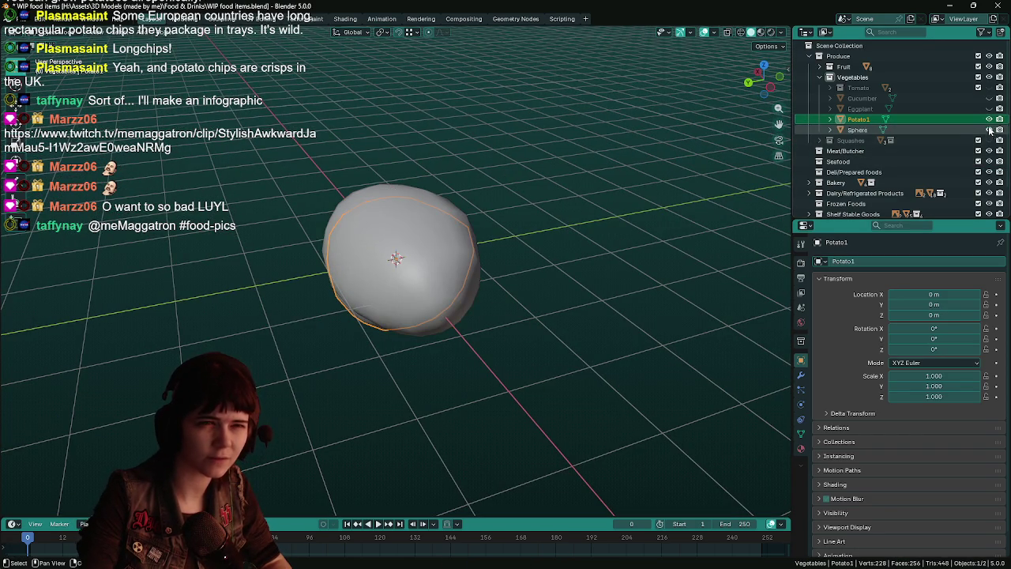
mouse_move(616, 253)
middle_down()
mouse_move(581, 241)
mouse_move(505, 252)
mouse_move(542, 247)
mouse_move(528, 249)
middle_up()
click(505, 251)
key(ctrl+s)
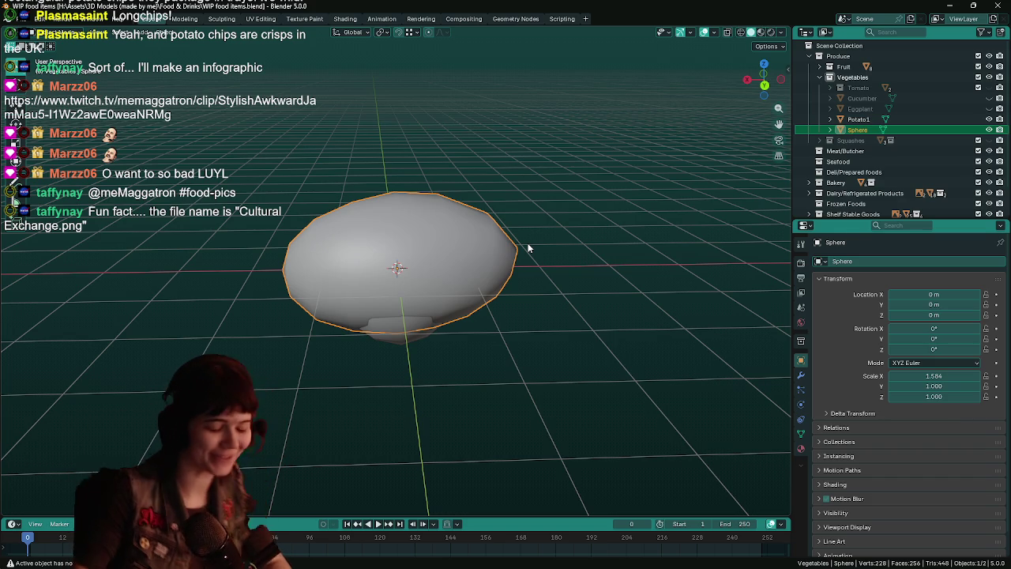
Step: Save WIP food items.blend and switch to the Google Images '16 Types of Potatoes' reference
key(ctrl+s)
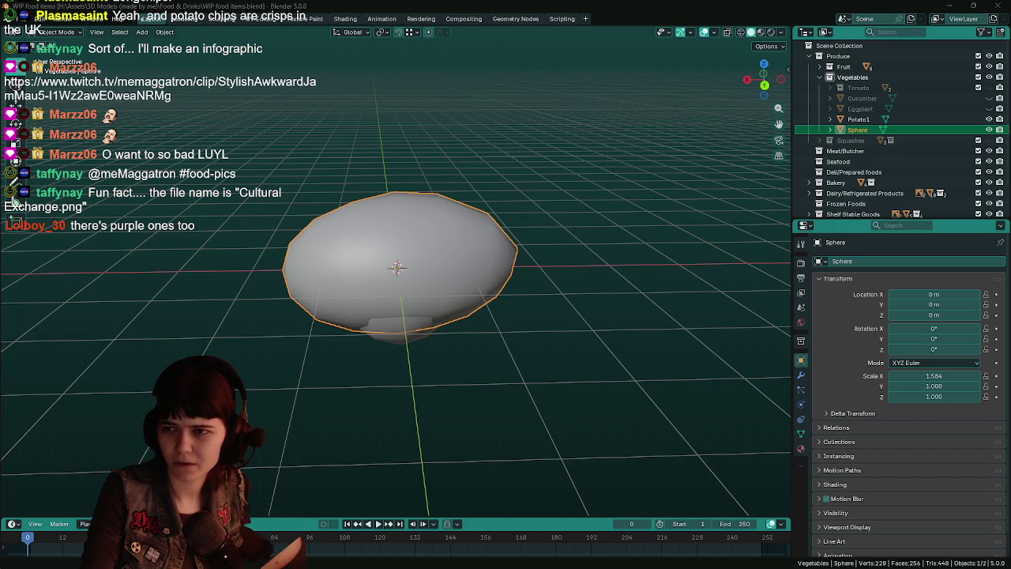
key(alt+Tab)
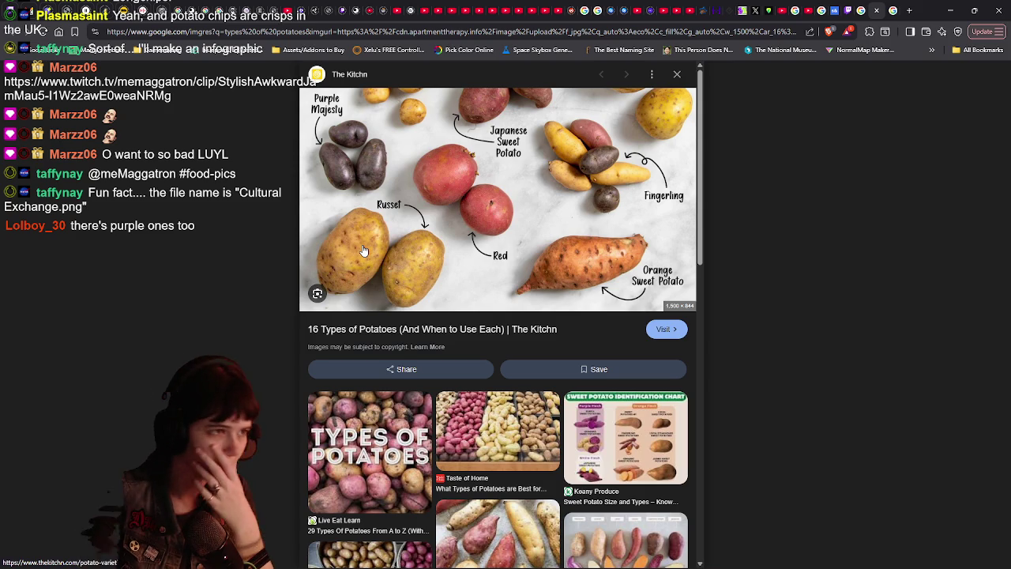
Step: View the next result, the Scientific Names 'Types of Potatoes' chart, then return to Blender
key(Right)
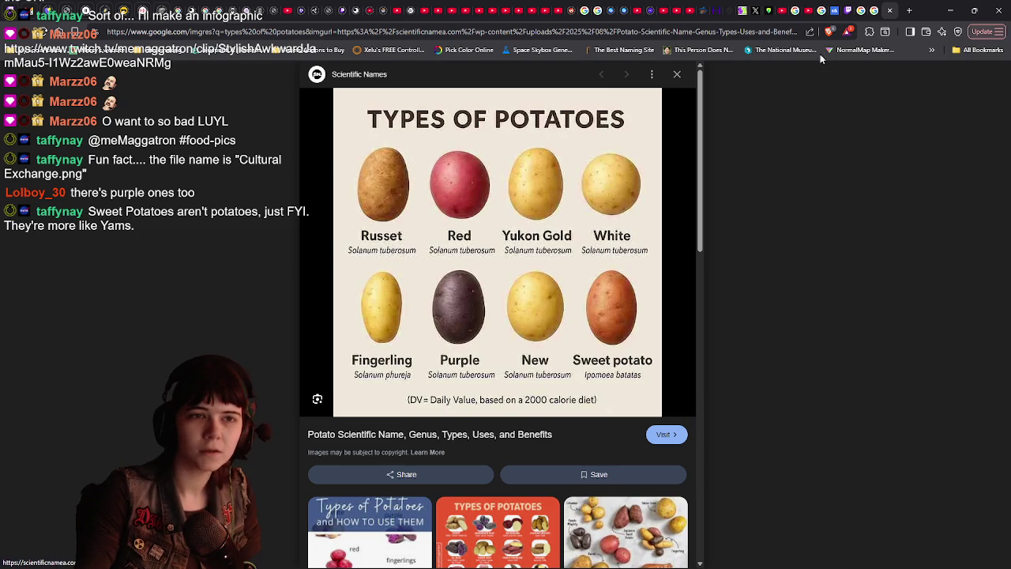
click(949, 10)
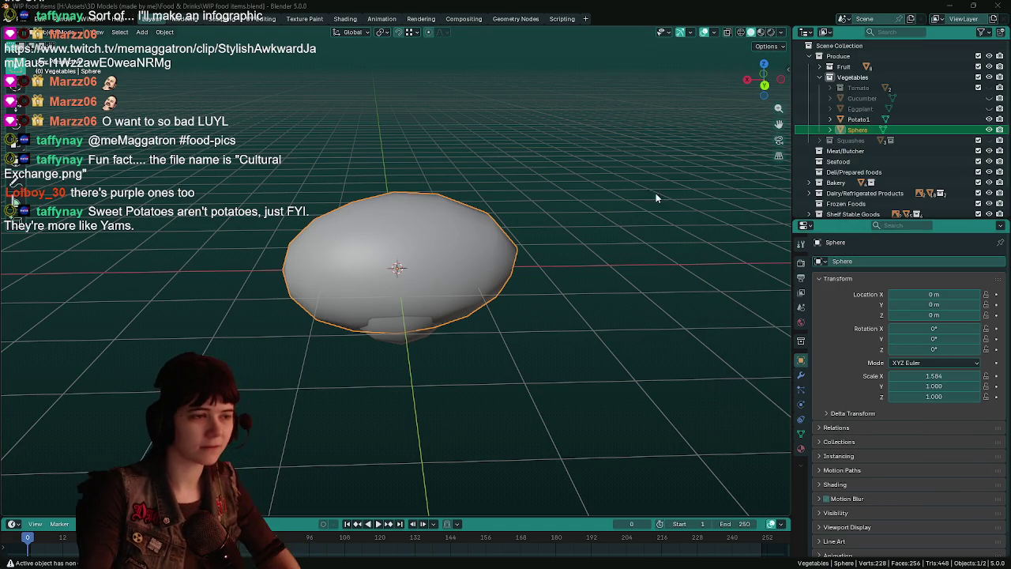
Step: Rename the stretched Sphere object to Potato_Fingerling
middle_drag(663, 170, 654, 240)
double_click(869, 130)
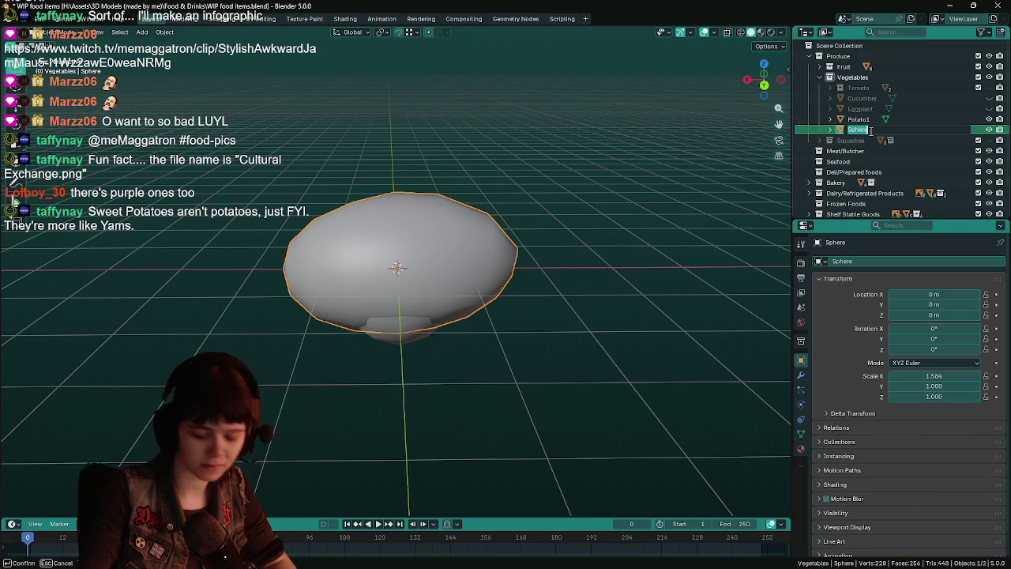
text(Potato)
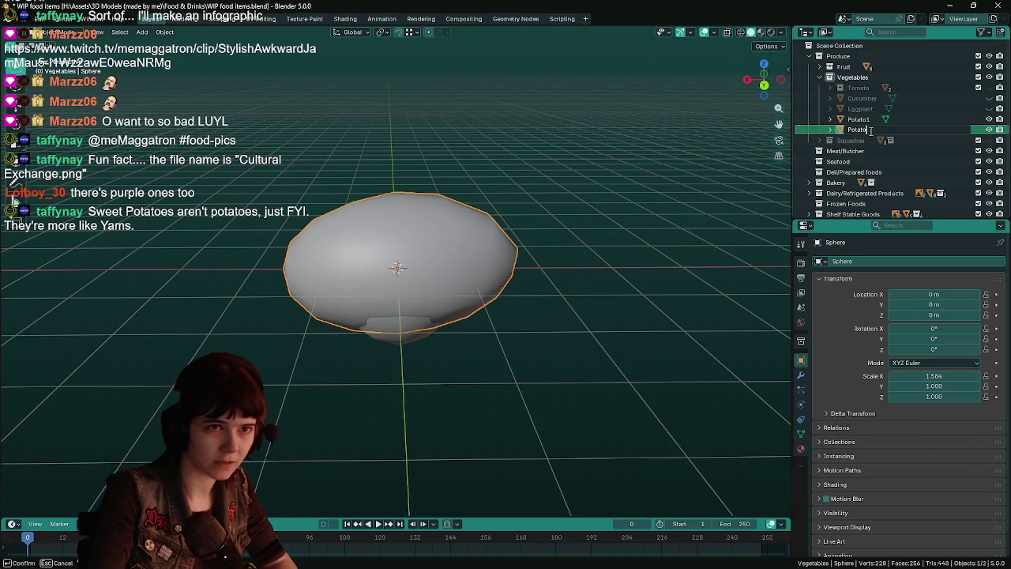
text(_Fingerling)
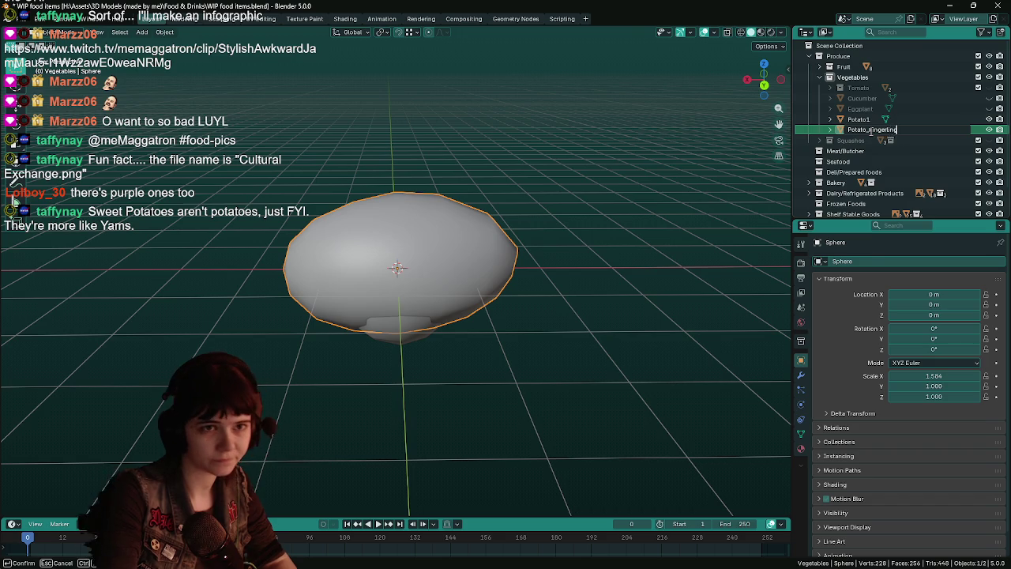
key(Return)
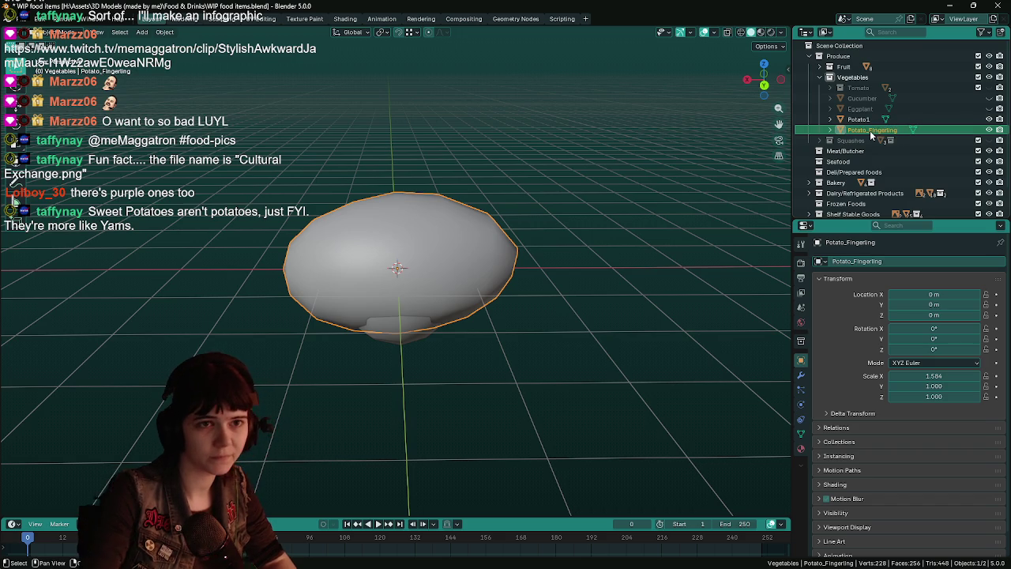
Step: Rename Potato1 to Potato_Russet and save the file
double_click(873, 119)
click(873, 119)
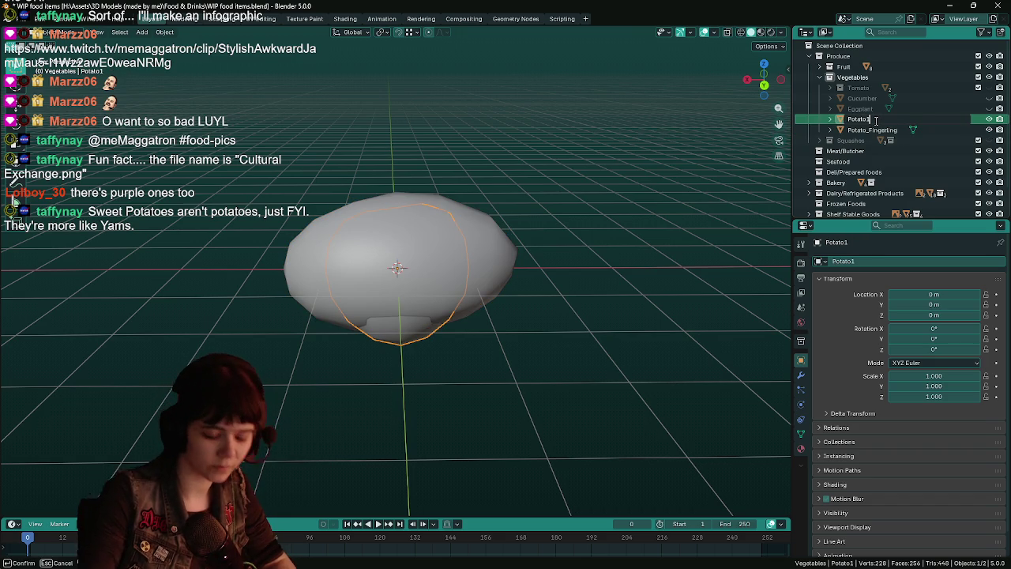
key(BackSpace)
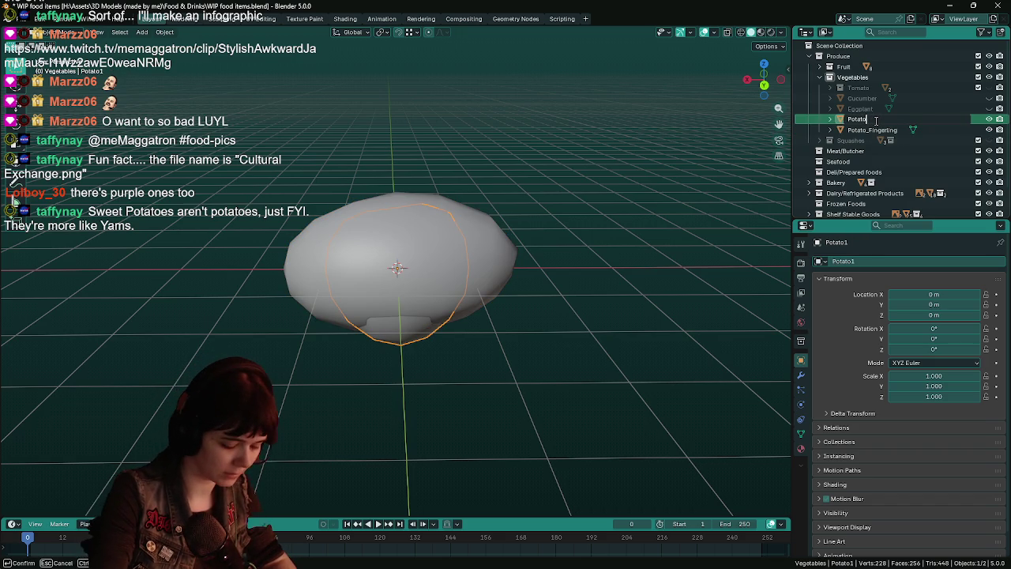
text(_Rus)
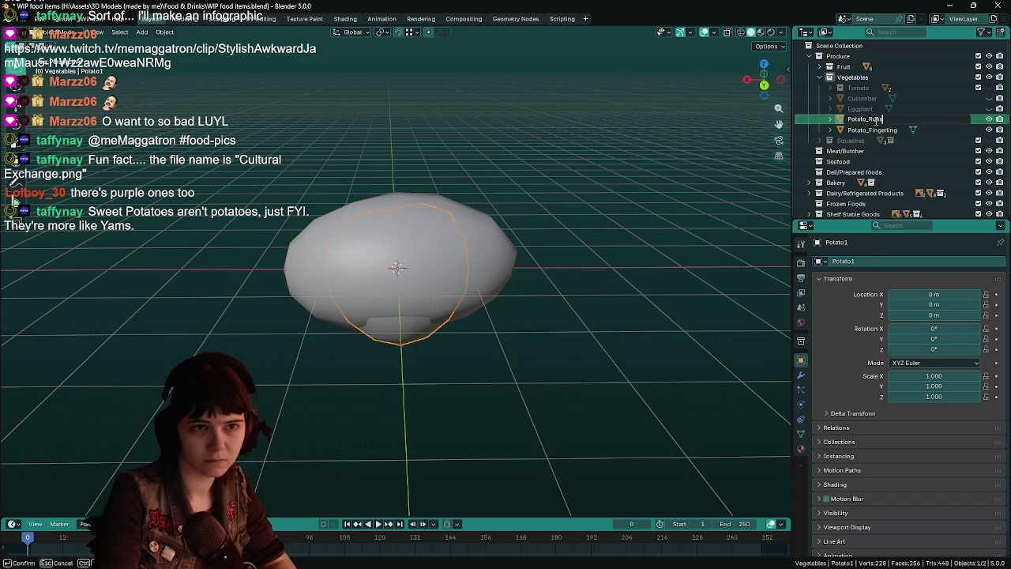
key(Return)
click(500, 349)
key(ctrl+s)
mouse_move(500, 350)
middle_down()
mouse_move(589, 290)
mouse_move(532, 286)
middle_up()
click(454, 278)
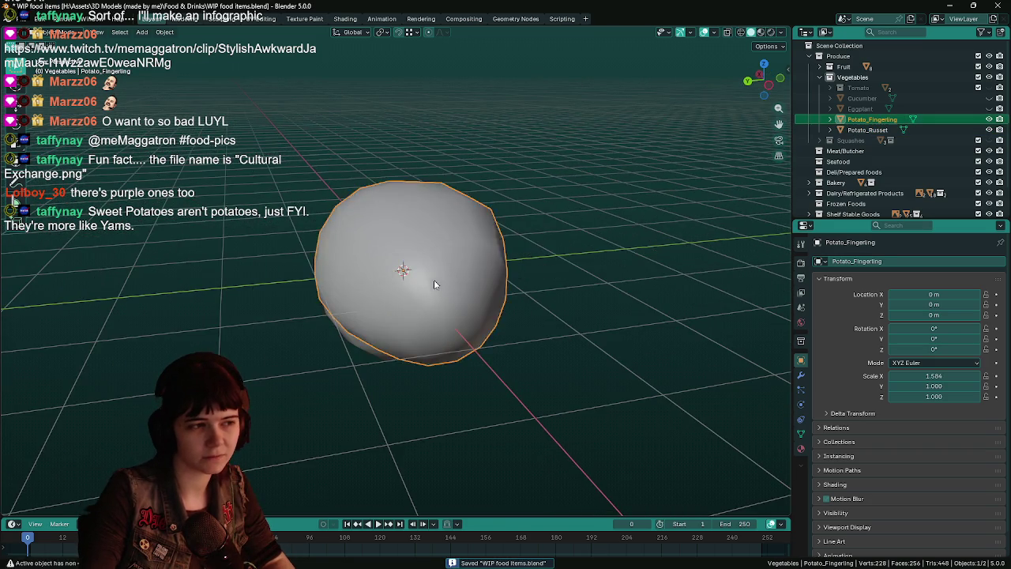
middle_drag(455, 278, 550, 278)
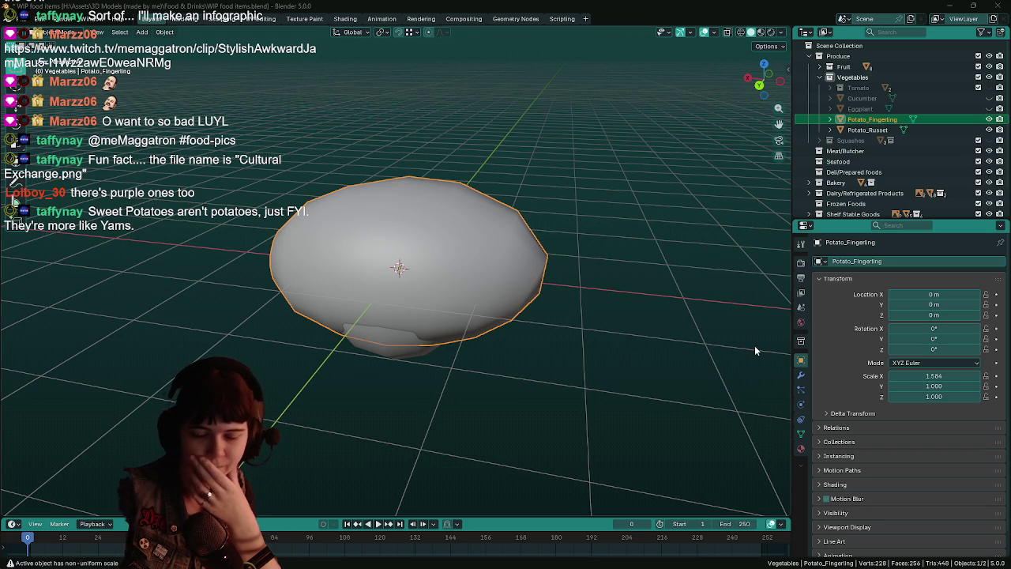
middle_drag(600, 326, 622, 330)
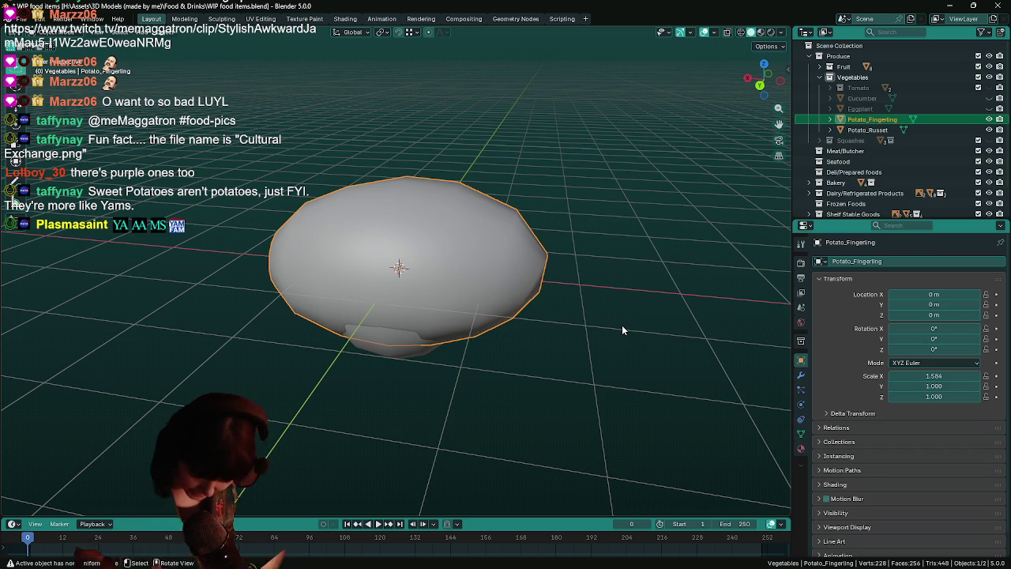
middle_drag(603, 321, 620, 314)
key(ctrl+s)
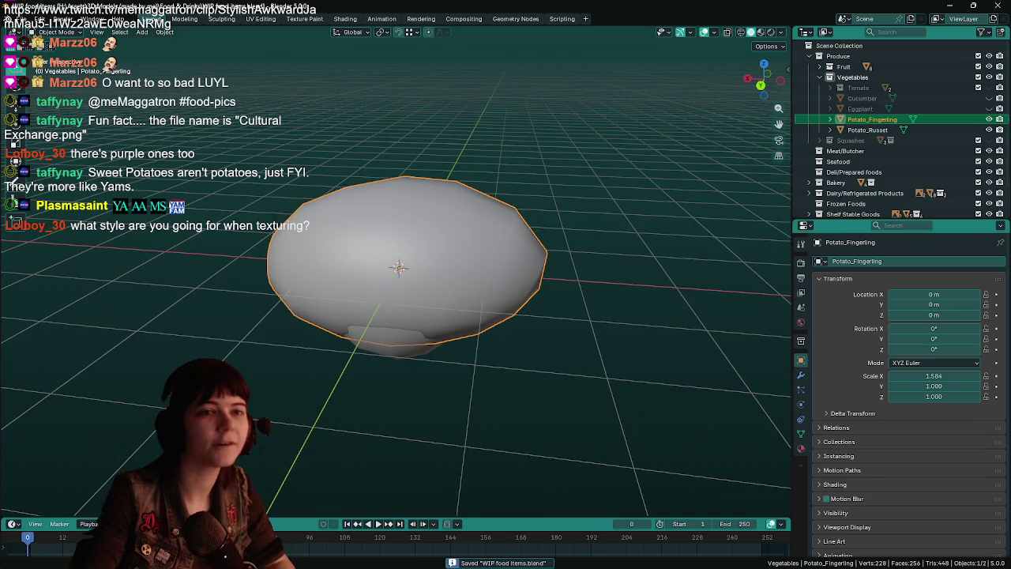
Step: Create a new collection inside Vegetables named Potatoes
key(c)
right_click(861, 79)
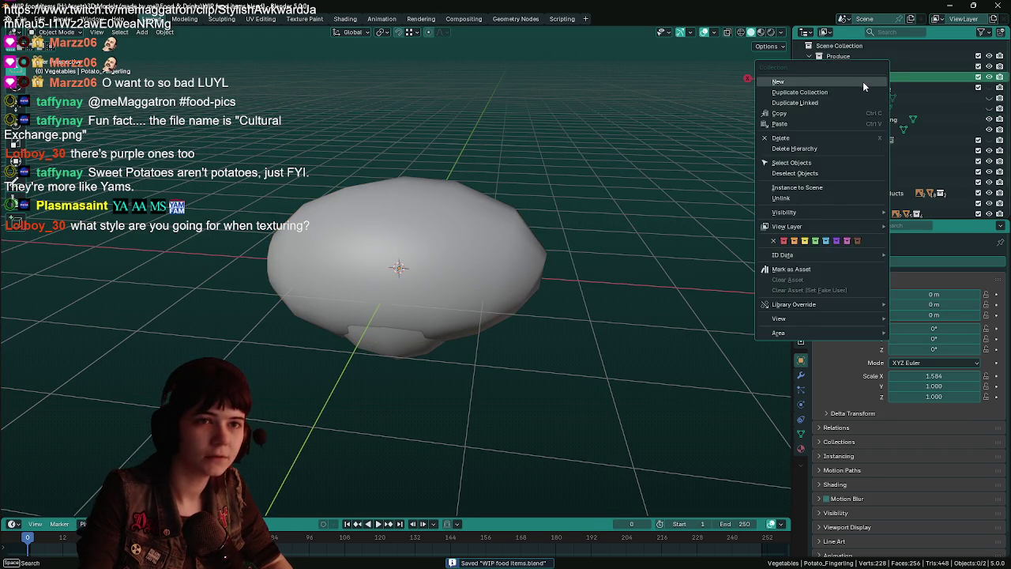
key(Escape)
double_click(865, 98)
text(P)
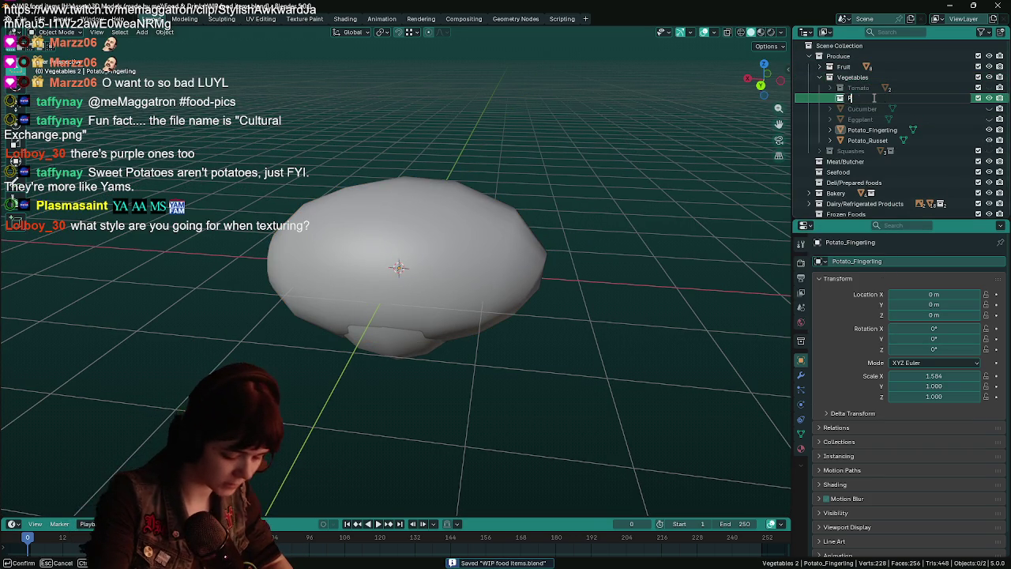
text(otatoes)
key(Return)
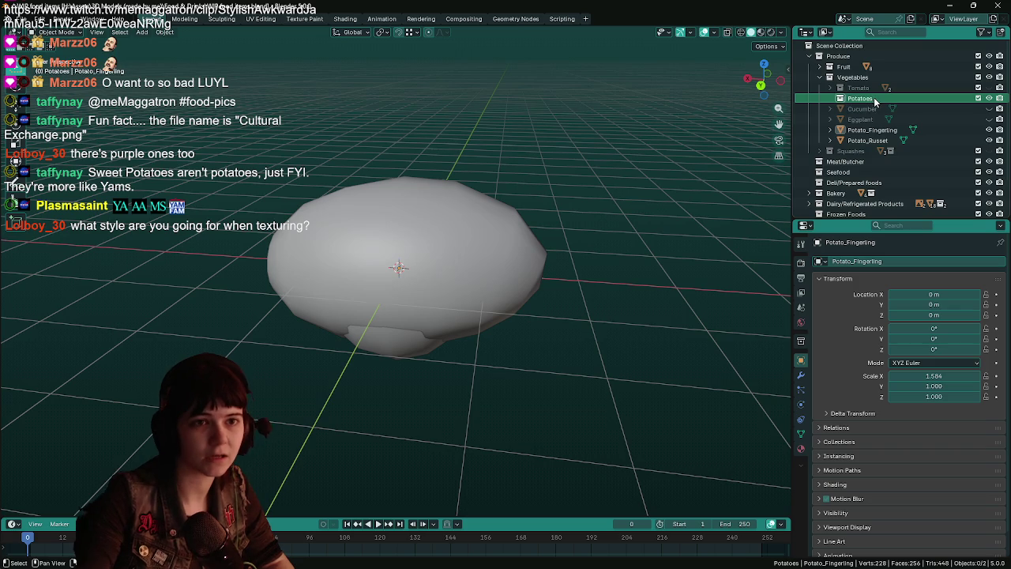
Step: Move both potato objects into Potatoes, hide it, and collapse Potatoes and Vegetables
click(883, 130)
ctrl+click(868, 140)
drag(869, 140, 859, 98)
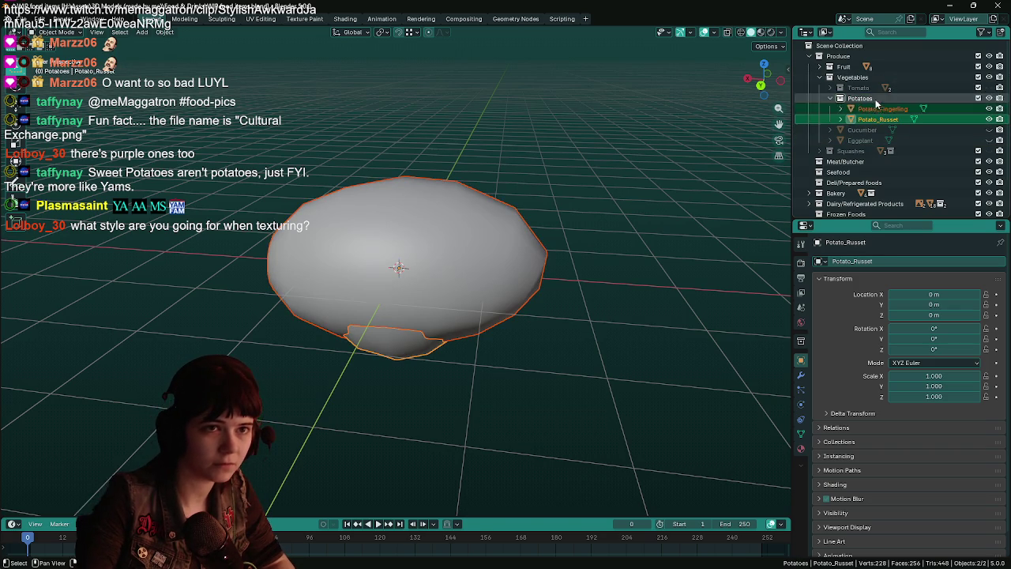
click(989, 98)
click(832, 98)
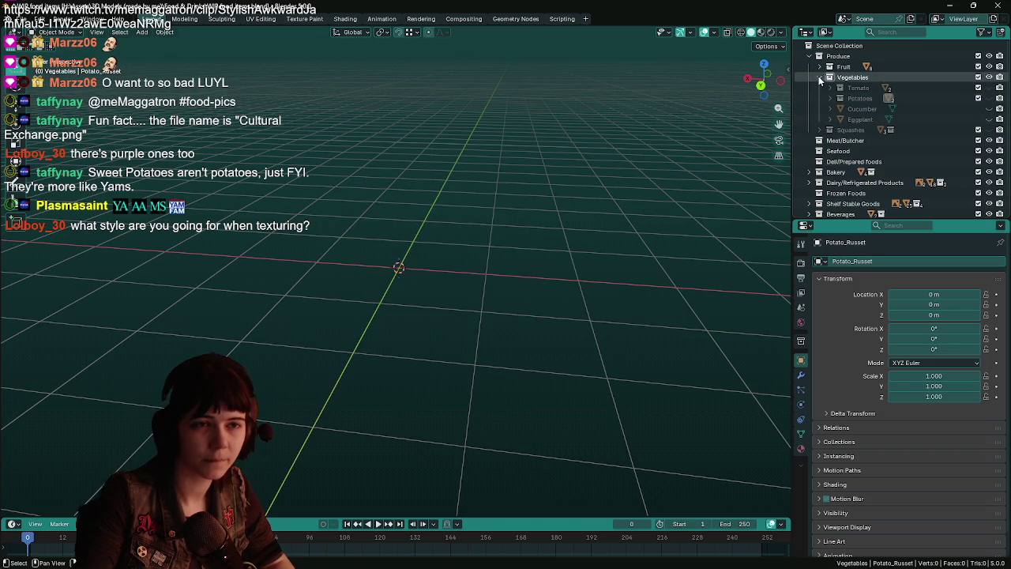
click(819, 77)
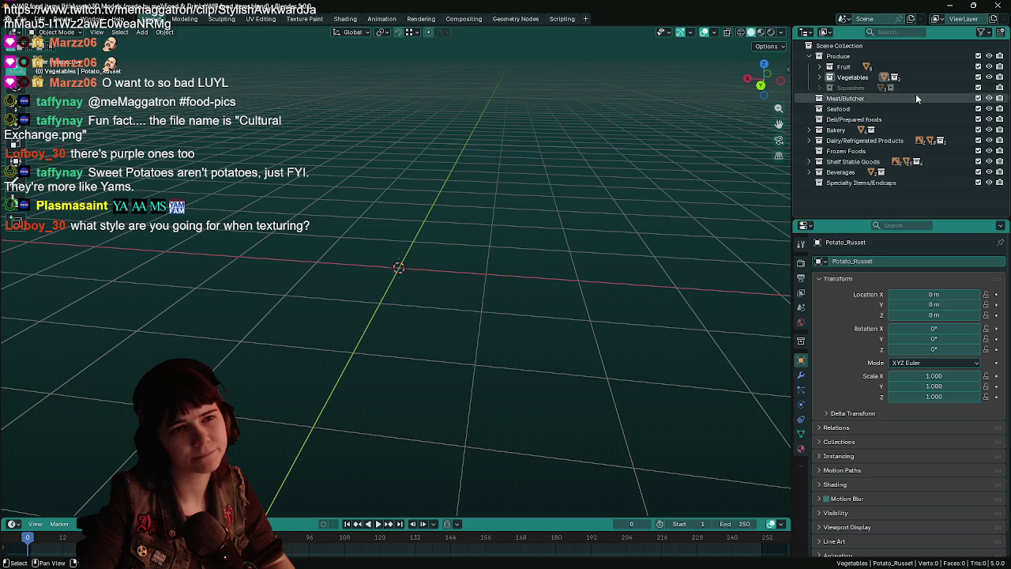
Step: Hide the pumpkin, collapse Produce, then make Shelf Stable Goods active and expand it
click(989, 88)
shift+click(819, 88)
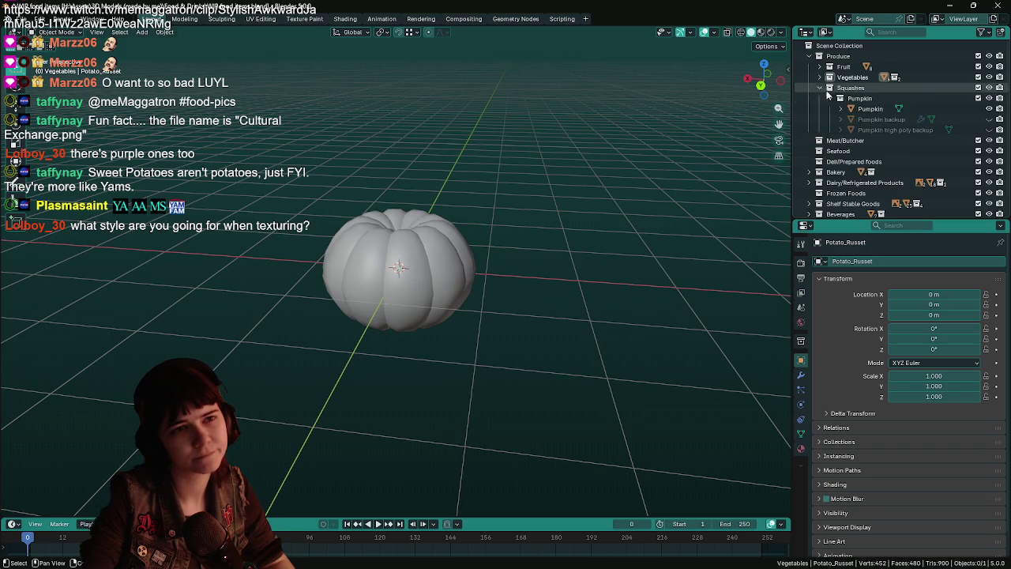
click(989, 98)
click(977, 98)
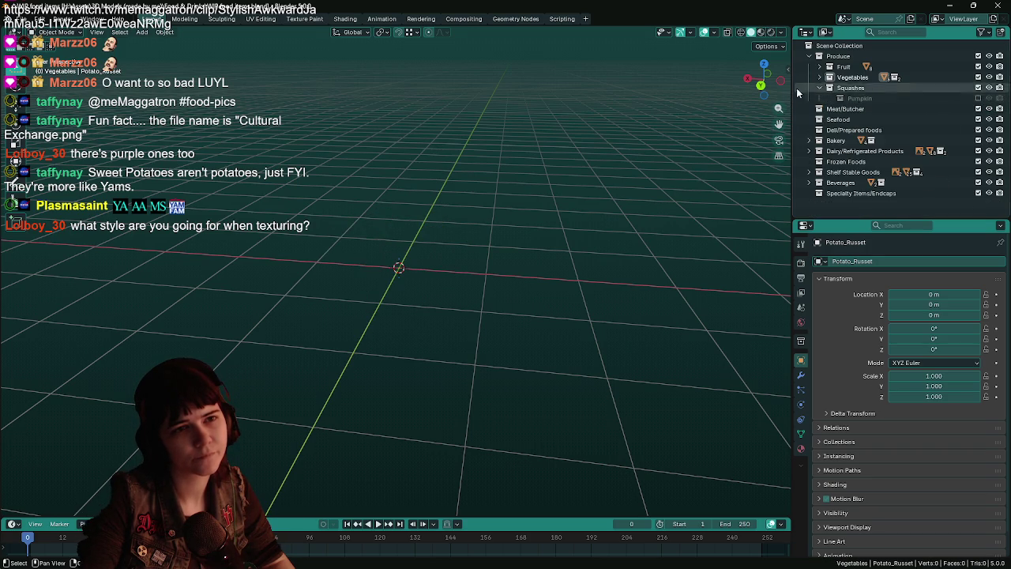
click(809, 56)
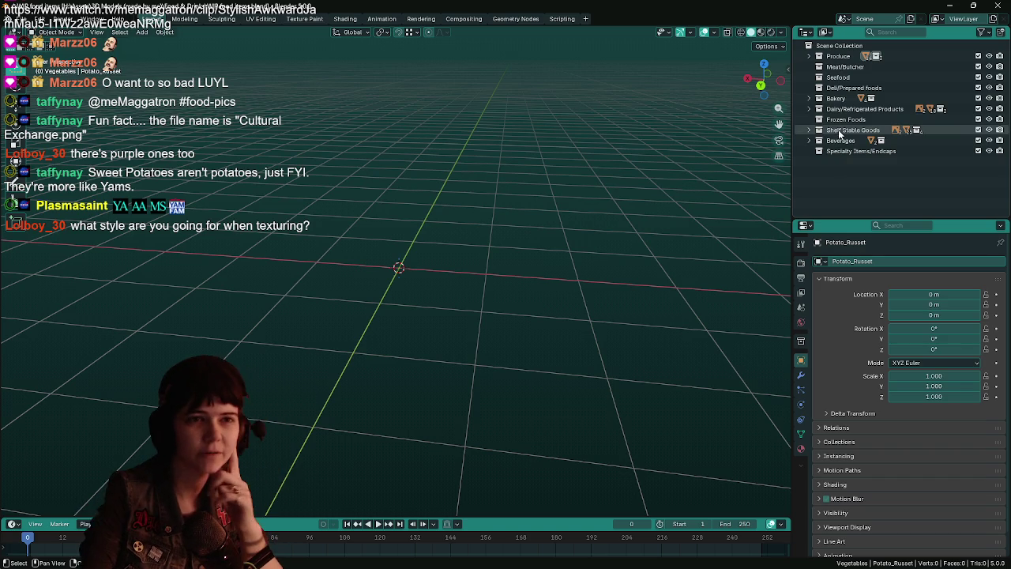
click(843, 132)
click(808, 129)
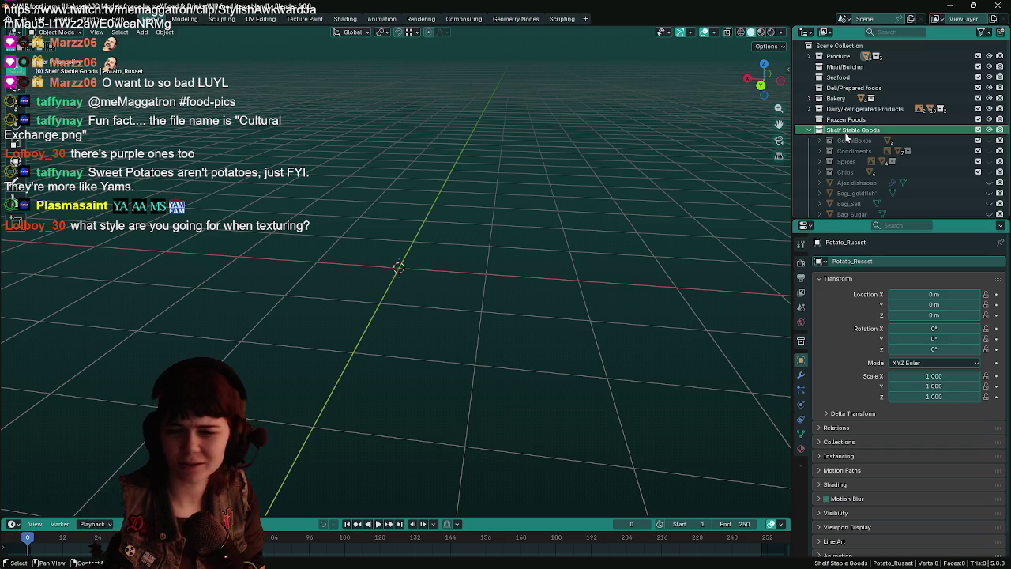
Step: Open WIP Muppets.blend from Recent Files in a second Blender window and switch to Object Mode
click(976, 5)
double_click(901, 519)
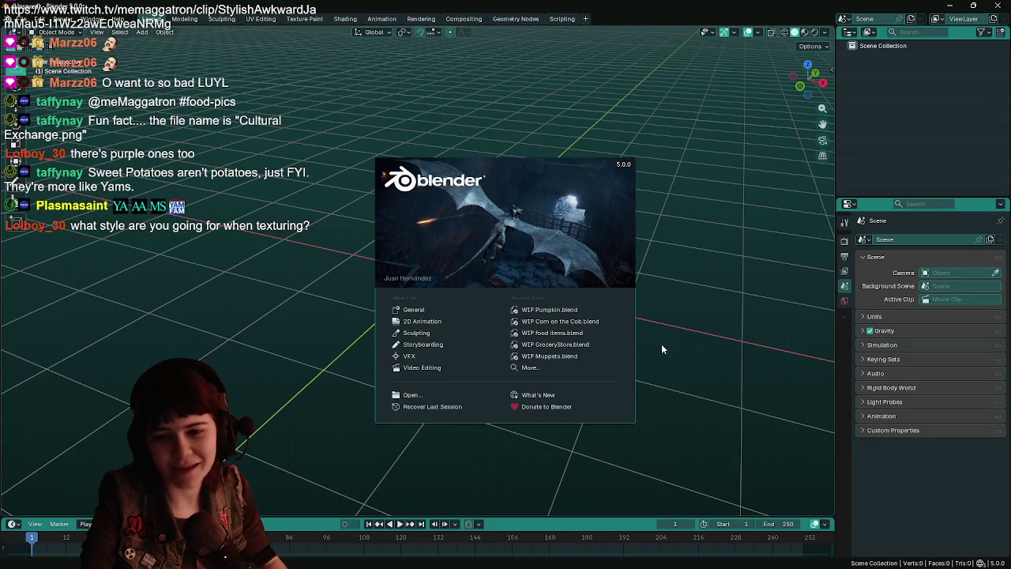
click(584, 355)
middle_drag(620, 347, 602, 312)
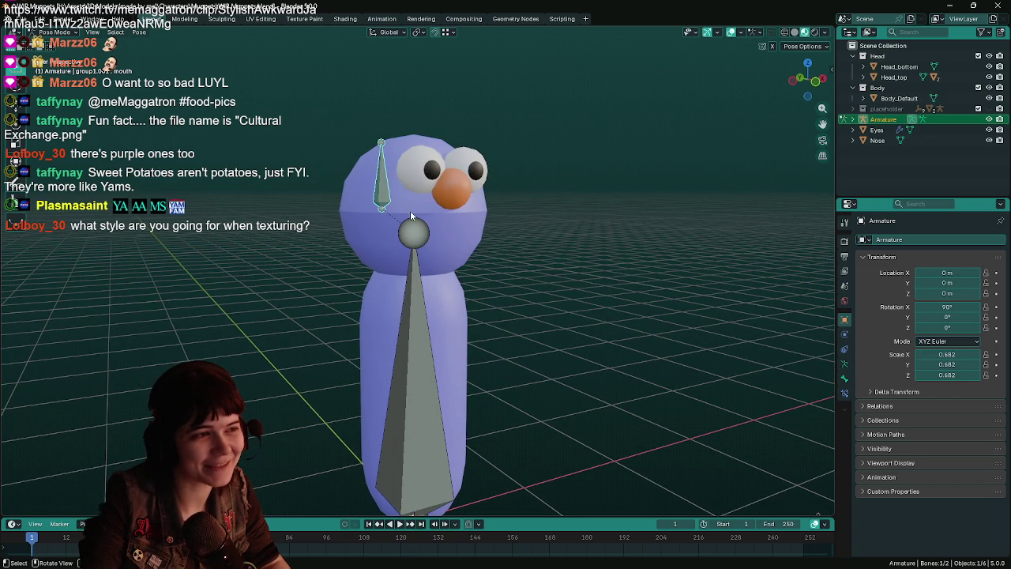
click(56, 31)
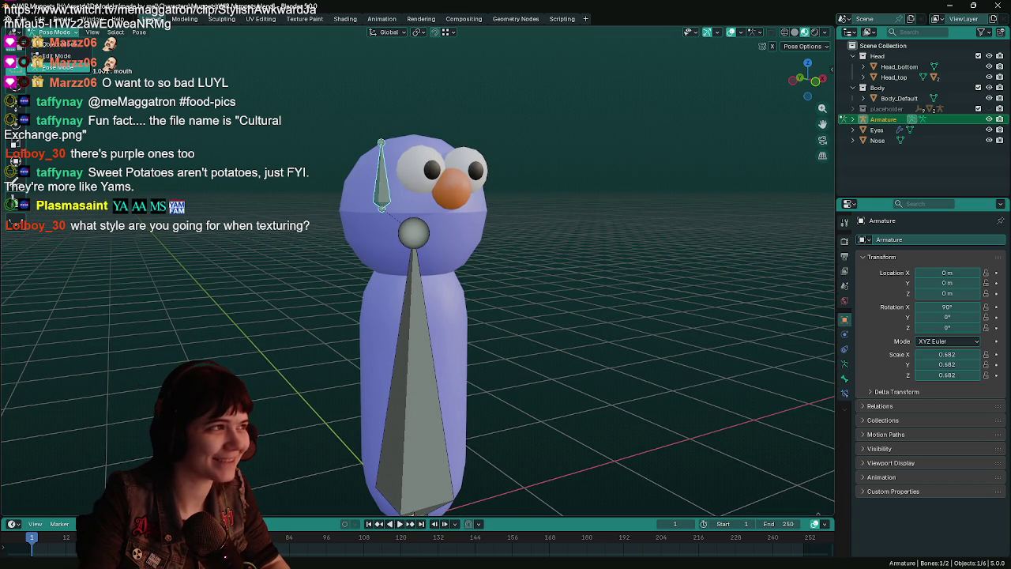
click(59, 44)
Step: Select Head_top, cancel an X rotation, save the Muppets file, and close its window
click(431, 200)
key(r)
key(x)
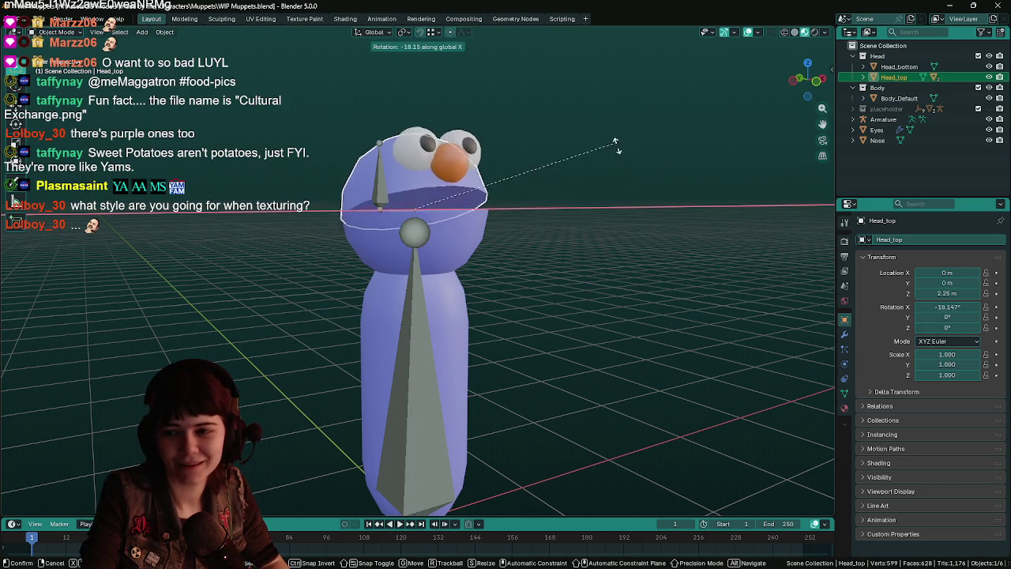
key(Escape)
key(ctrl+s)
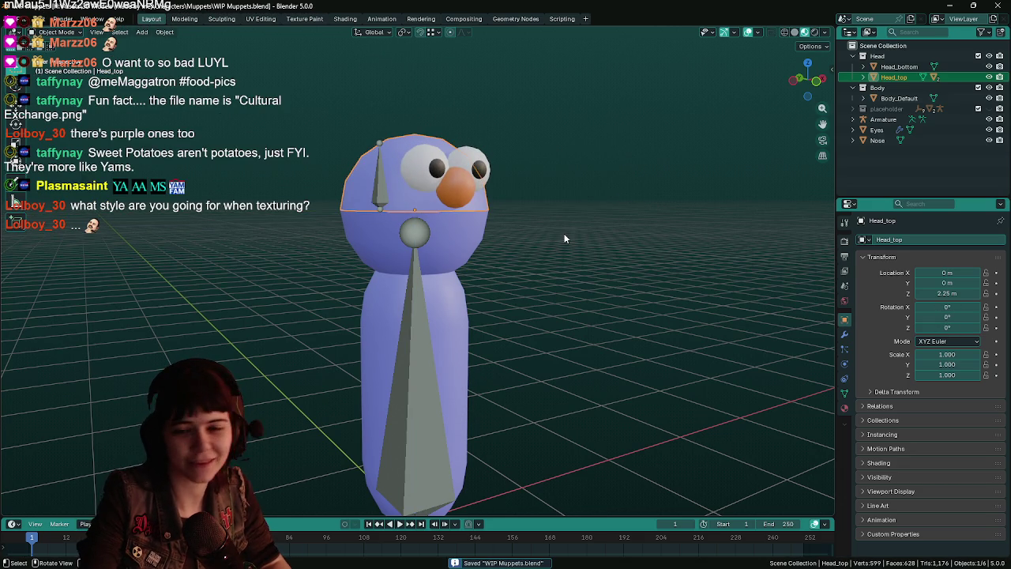
click(252, 205)
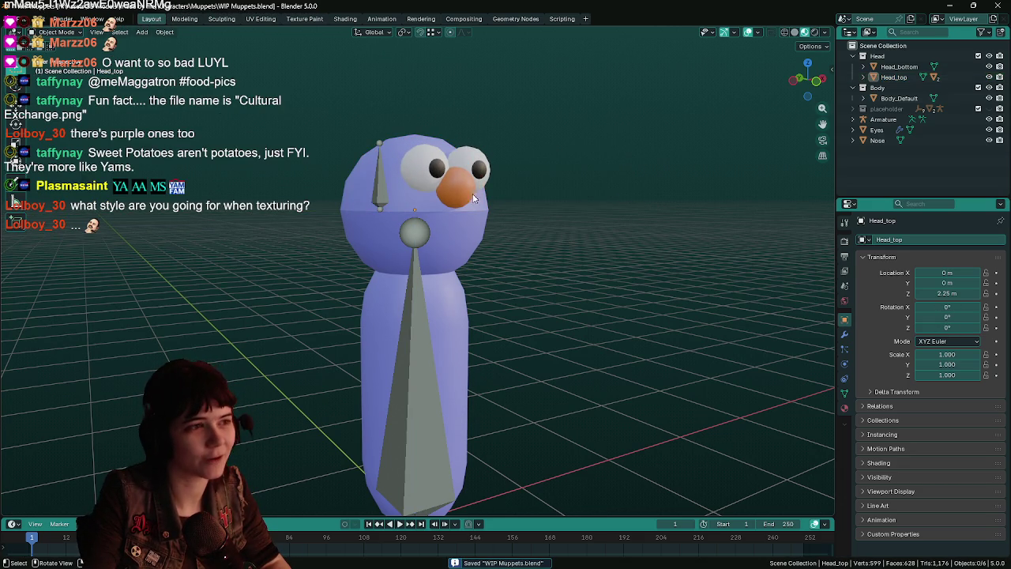
click(998, 7)
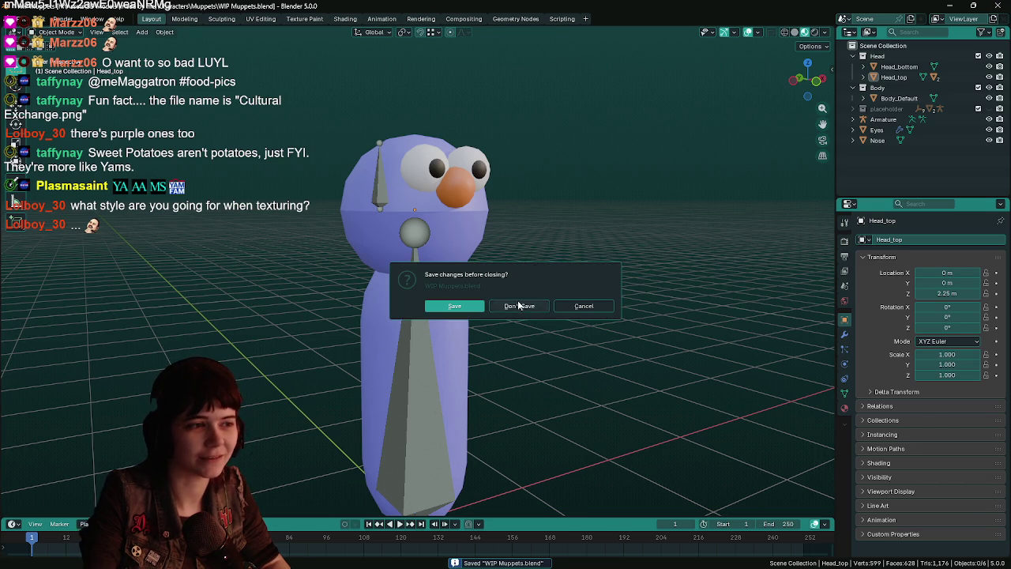
Step: Choose Don't Save in the close prompt and return to WIP food items.blend
click(518, 306)
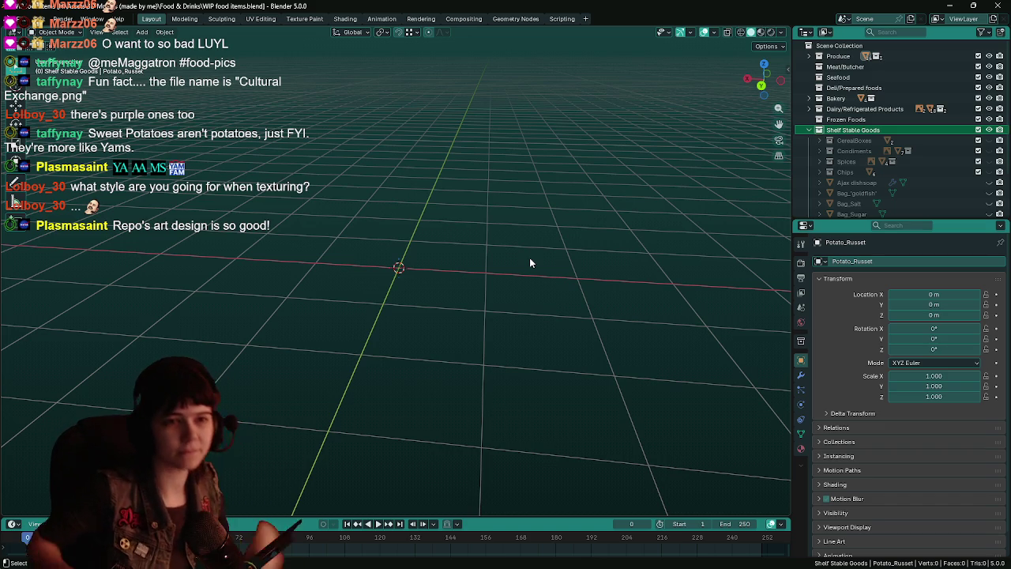
scroll(865, 149, down, 3)
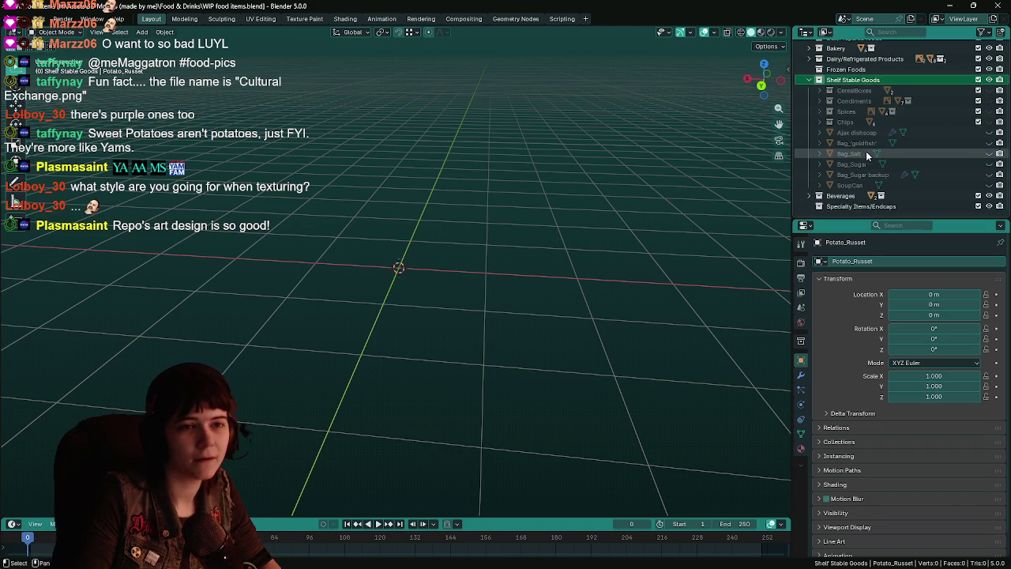
Step: Add a child collection under Shelf Stable Goods named PeanutButter and save
right_click(863, 81)
click(867, 97)
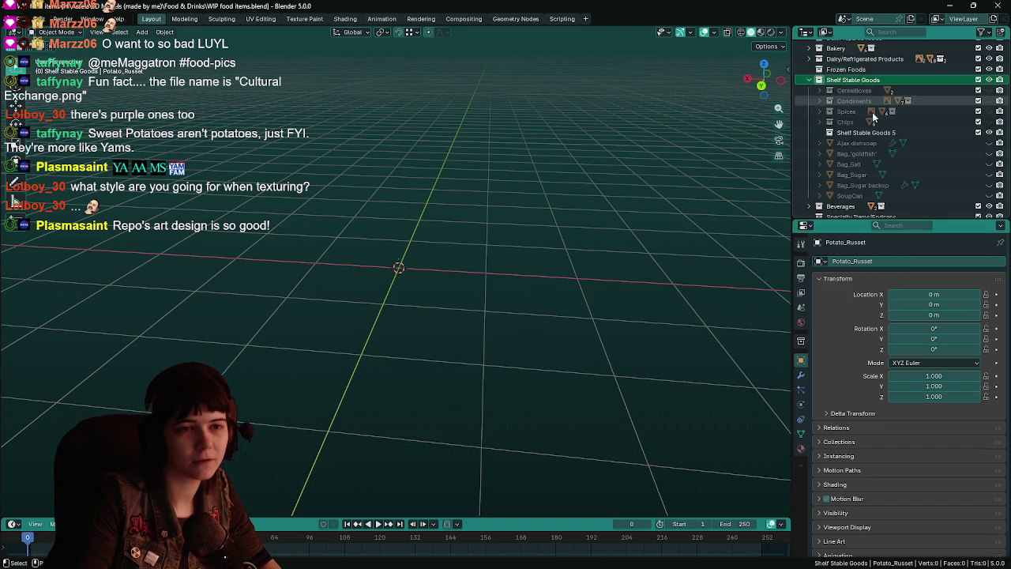
double_click(865, 131)
text(P)
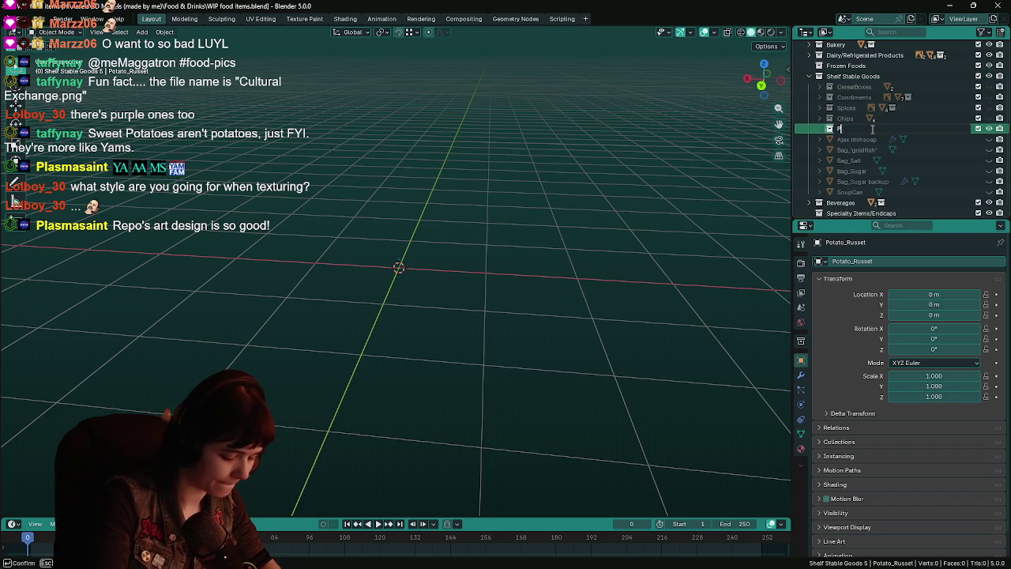
text(eanutBut)
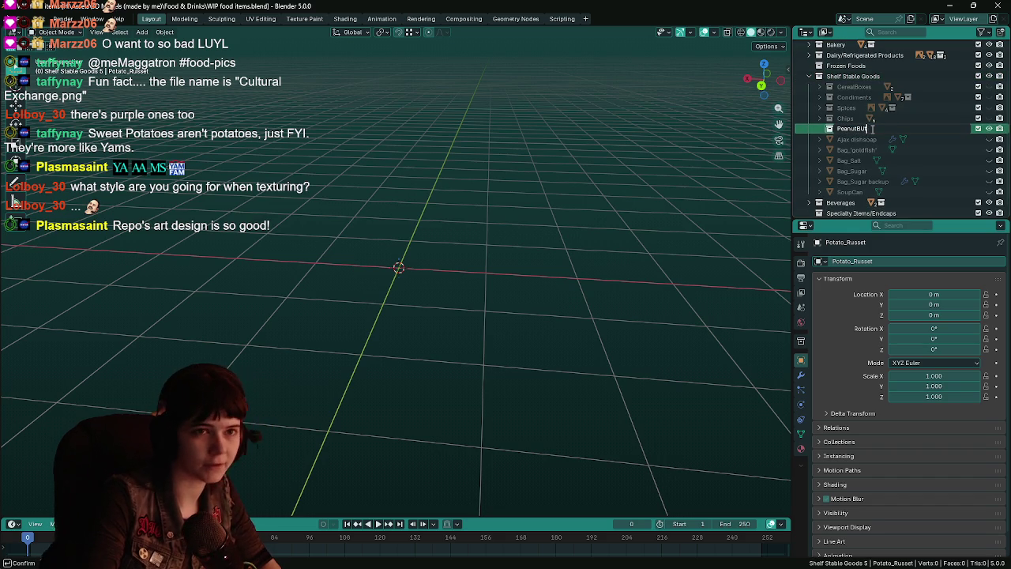
text(utter)
key(Return)
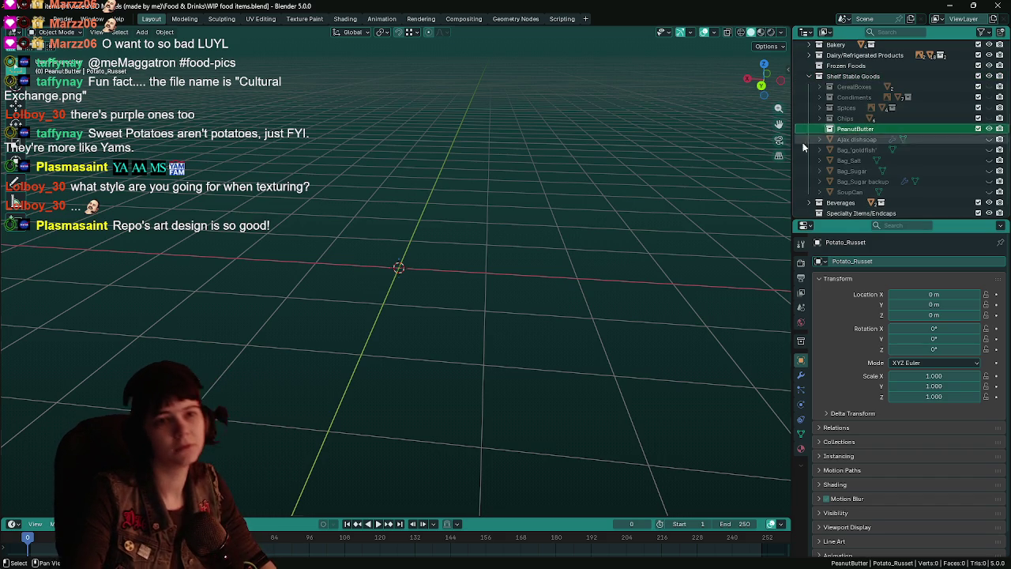
key(ctrl+s)
Step: Add a 16-vertex cylinder, raise it 1 m along Z, and save
key(shift+a)
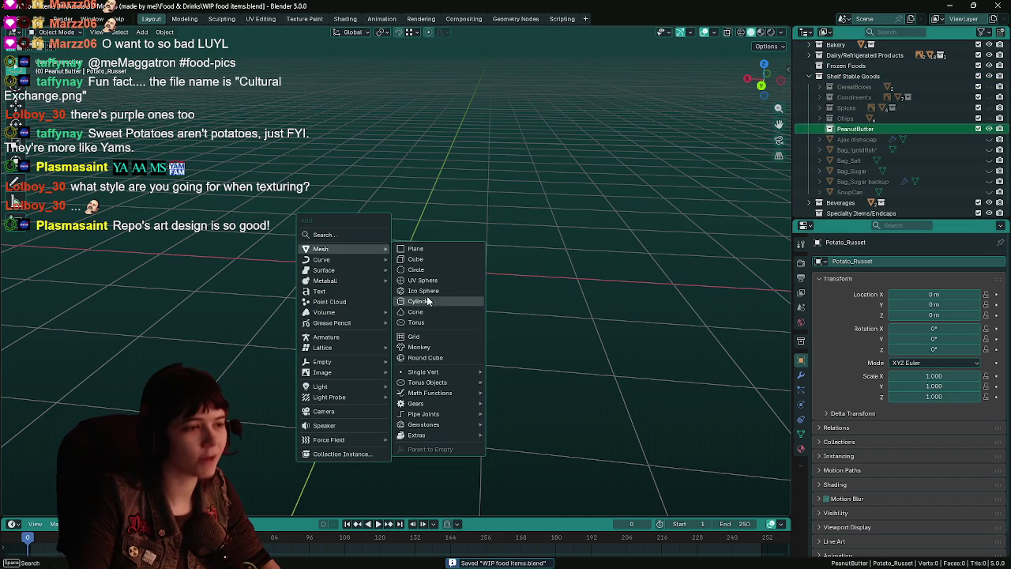
click(441, 300)
click(136, 380)
text(16)
key(Return)
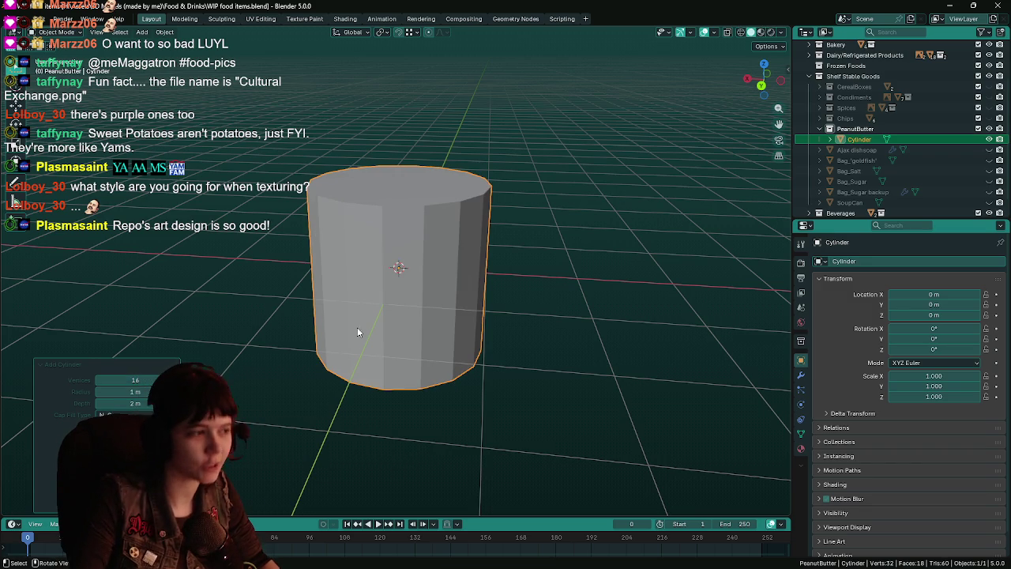
text(gz1)
key(Return)
key(ctrl+s)
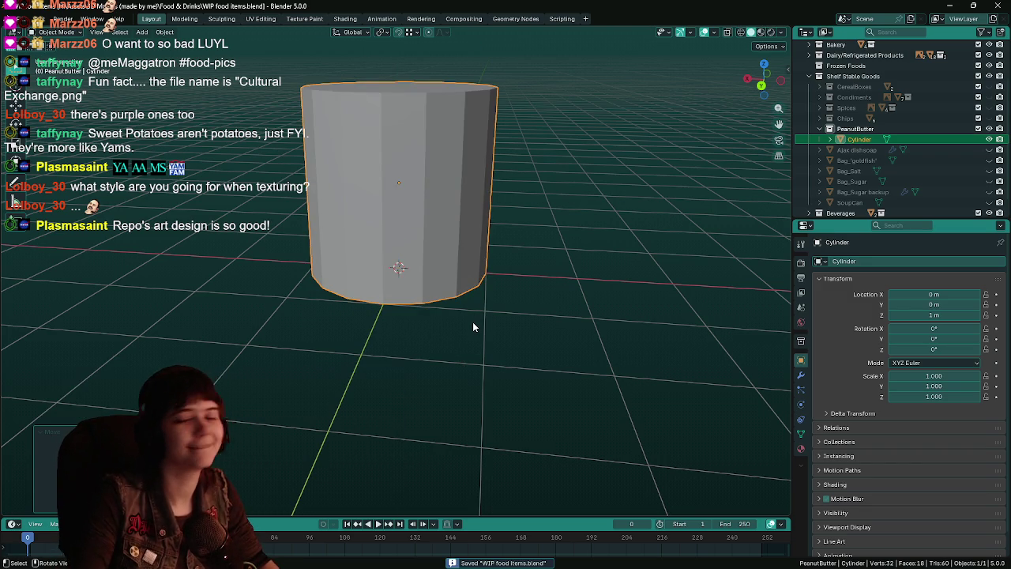
mouse_move(473, 322)
ctrl+middle_down()
mouse_move(476, 292)
mouse_move(469, 310)
mouse_move(481, 315)
ctrl+middle_up()
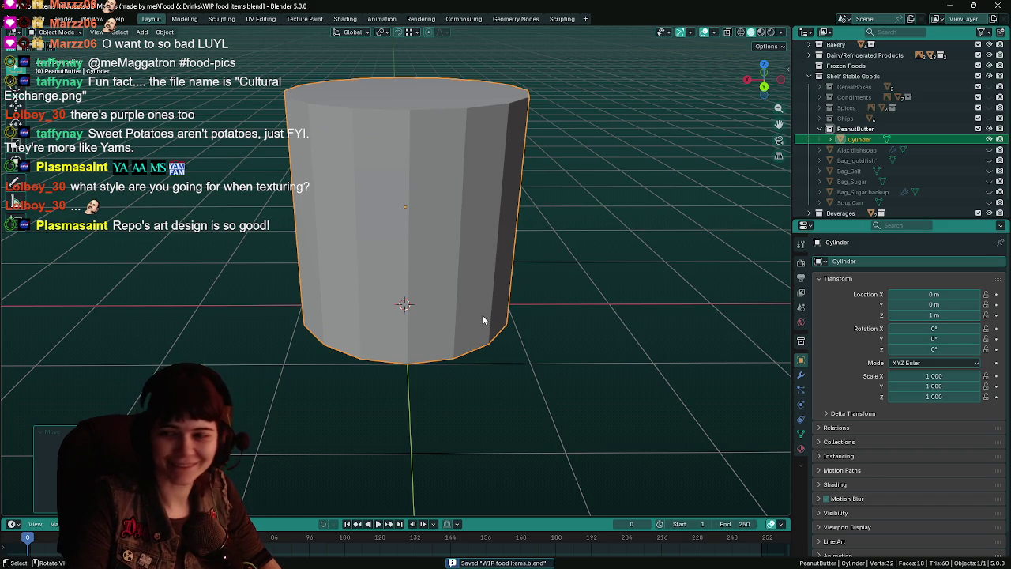
scroll(939, 89, up, 3)
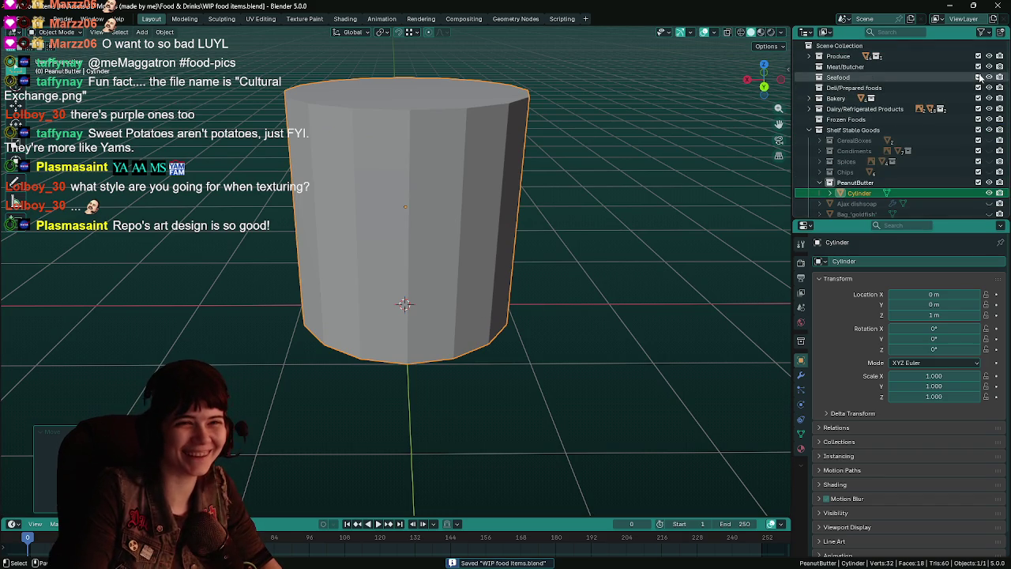
Step: Unhide the Banana model under Produce > Fruit beside the cylinder and save
click(808, 56)
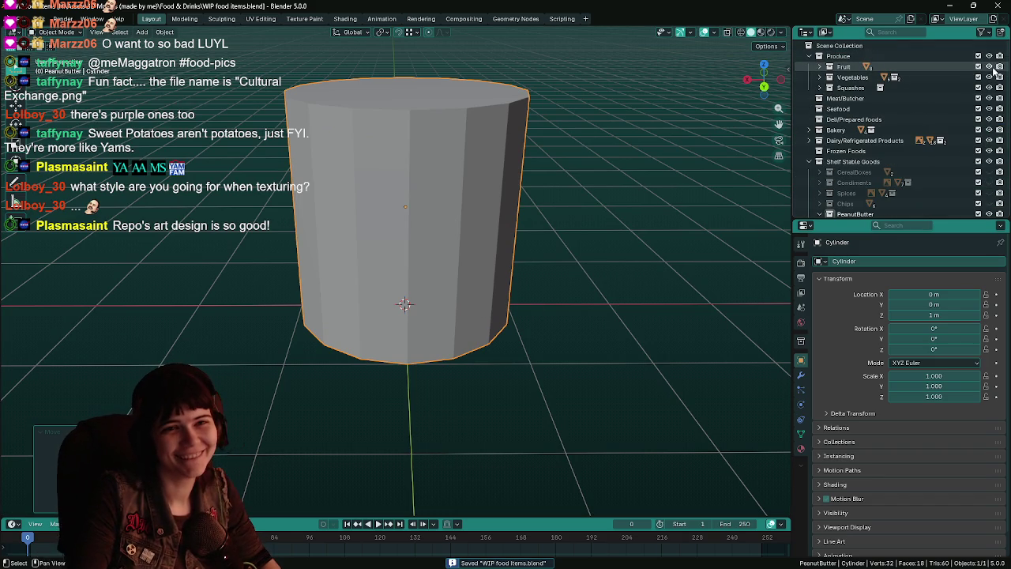
click(819, 67)
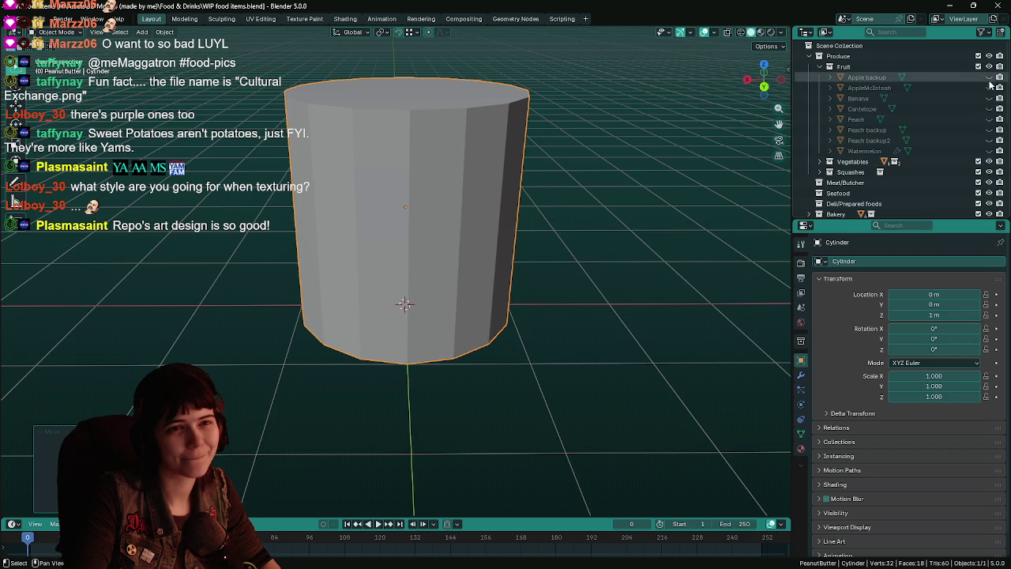
click(988, 98)
scroll(522, 241, down, 2)
mouse_move(523, 241)
middle_down()
mouse_move(433, 221)
mouse_move(638, 232)
middle_up()
key(ctrl+s)
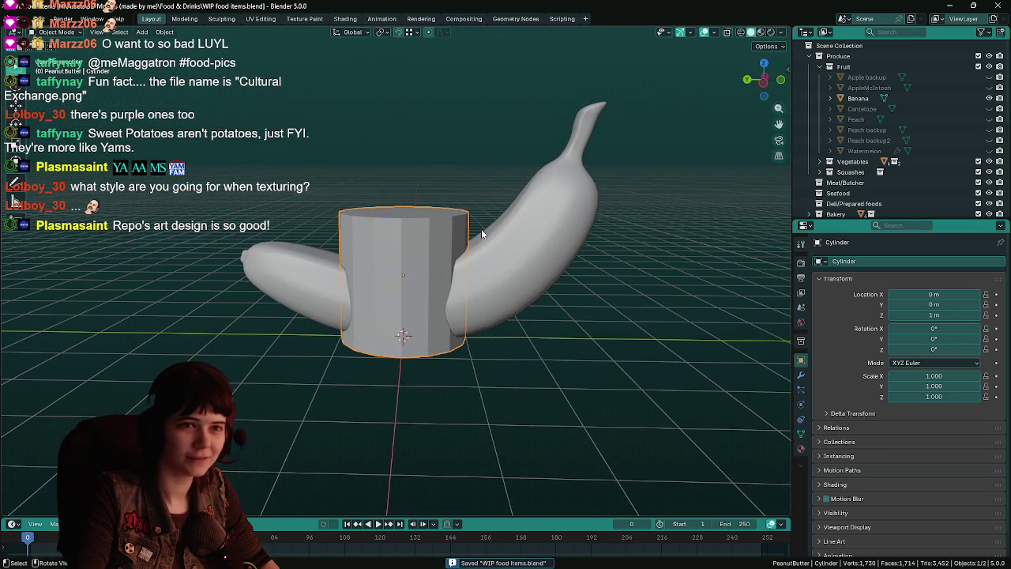
Step: Rename the cylinder PeanutButter, save, and switch to front view
click(456, 239)
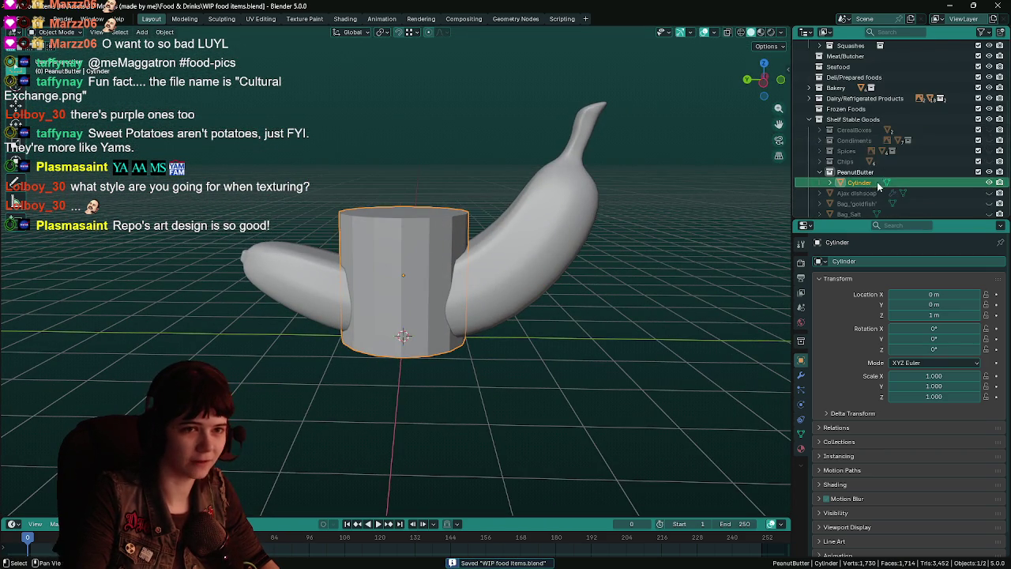
scroll(867, 181, down, 3)
key(F2)
text(Peanut)
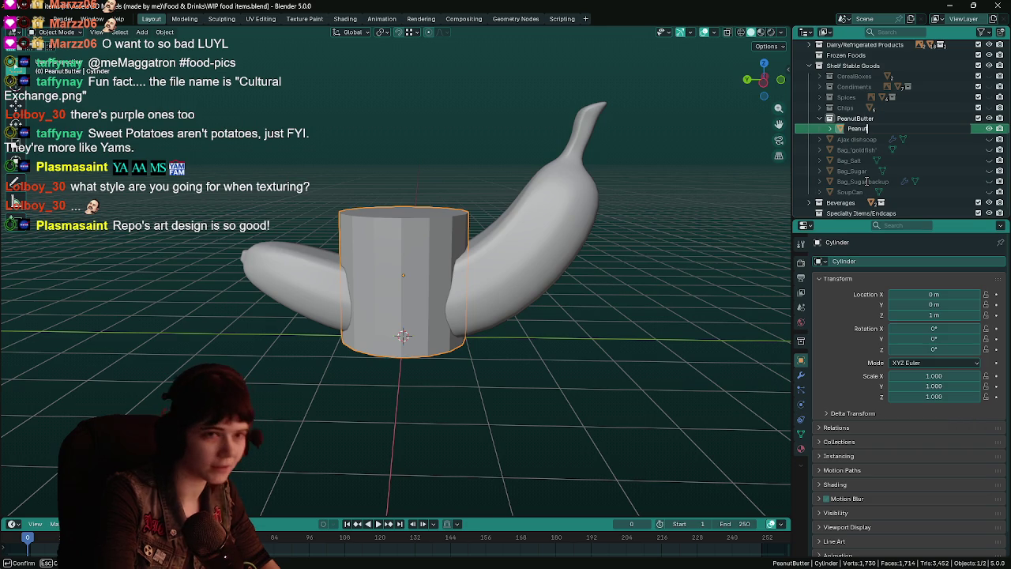
text(Butter)
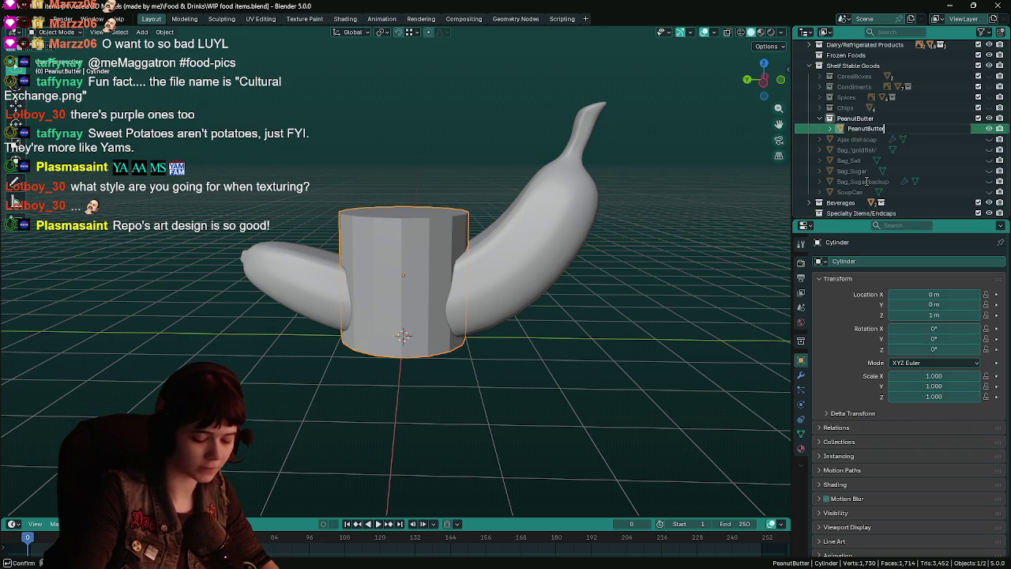
key(Return)
key(ctrl+s)
middle_drag(702, 213, 601, 230)
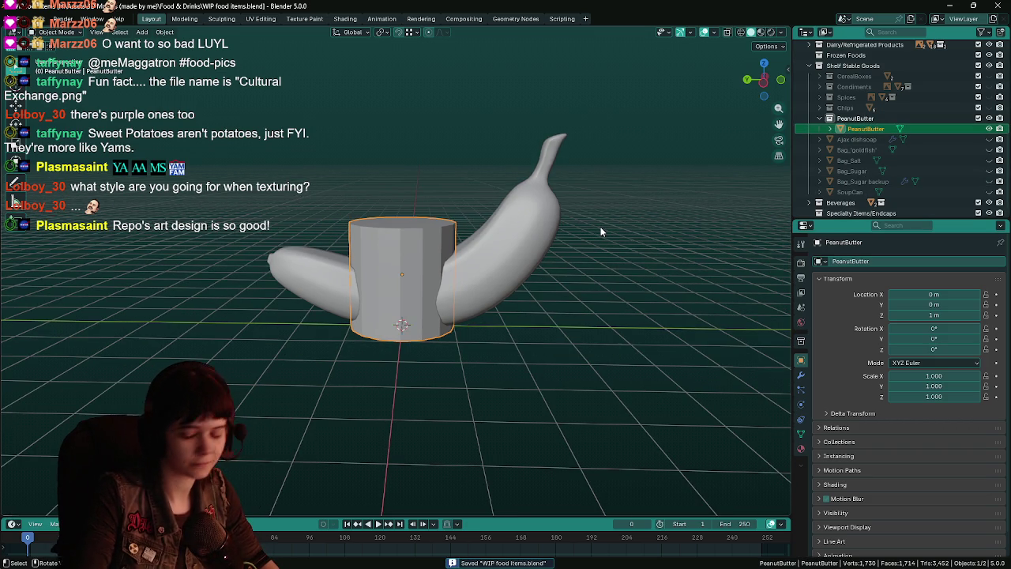
key(KP_3)
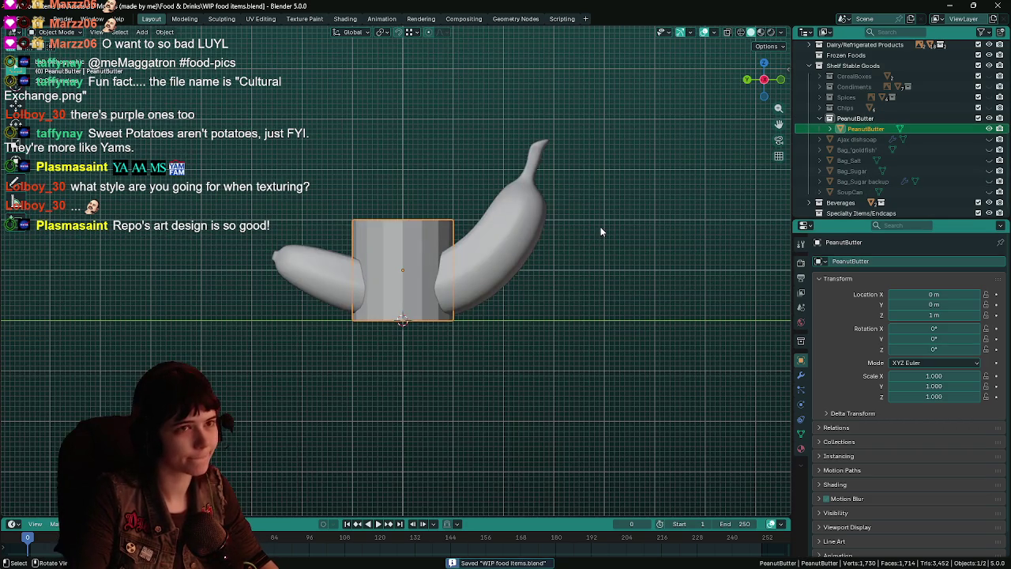
Step: Move the PeanutButter cylinder's origin to its base using Origin to 3D Cursor
key(s)
key(Escape)
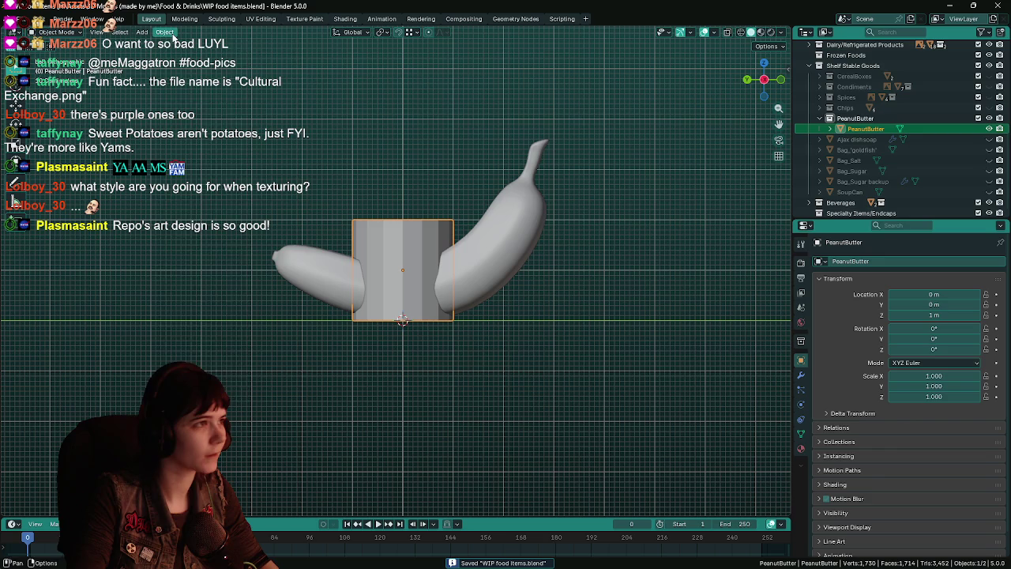
click(165, 32)
click(323, 77)
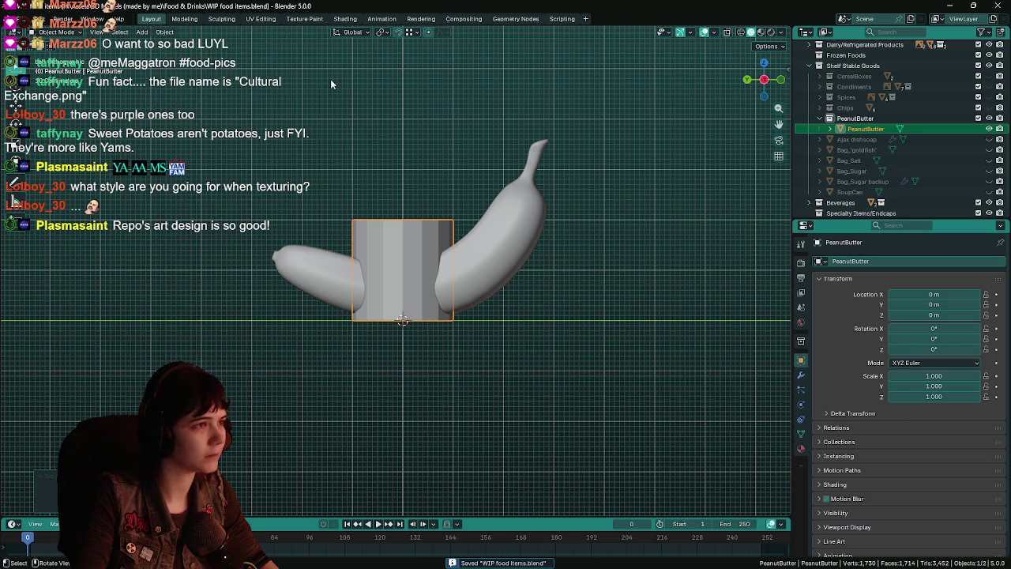
Step: Scale the cylinder with height locked (Shift+Z) to 1.125 wide and 1.294 tall
key(s)
key(Escape)
key(s)
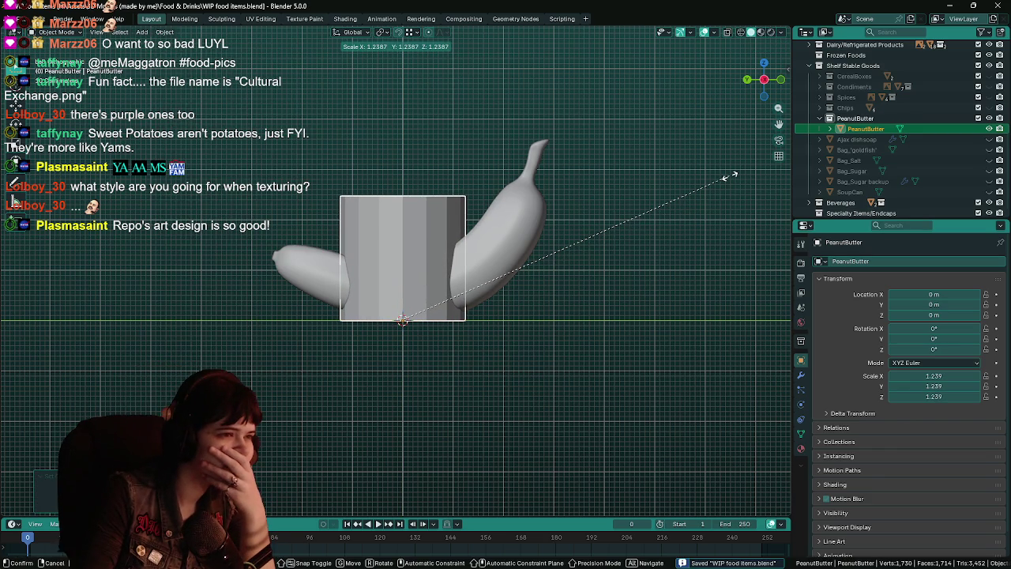
key(z)
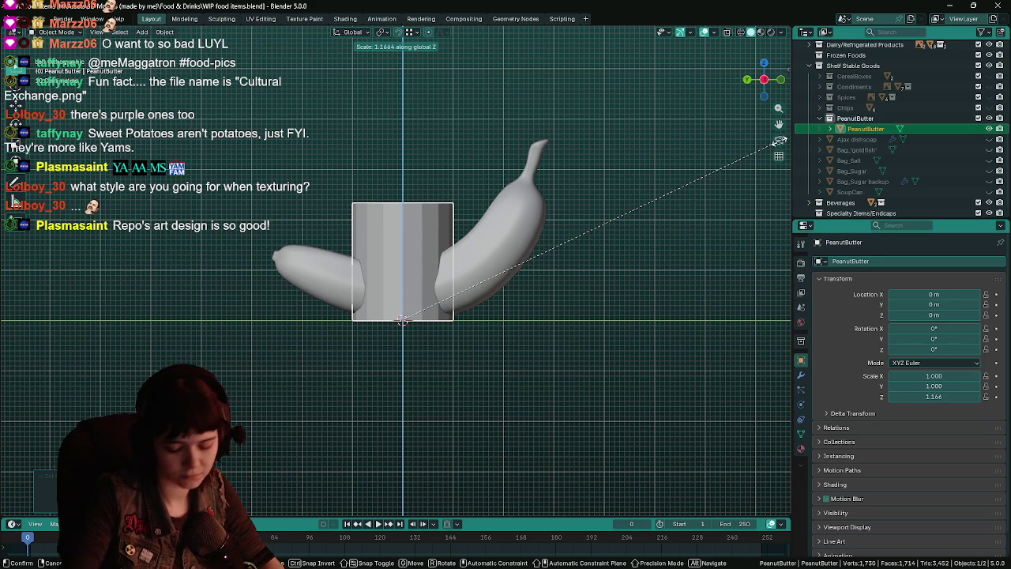
text(1)
key(BackSpace)
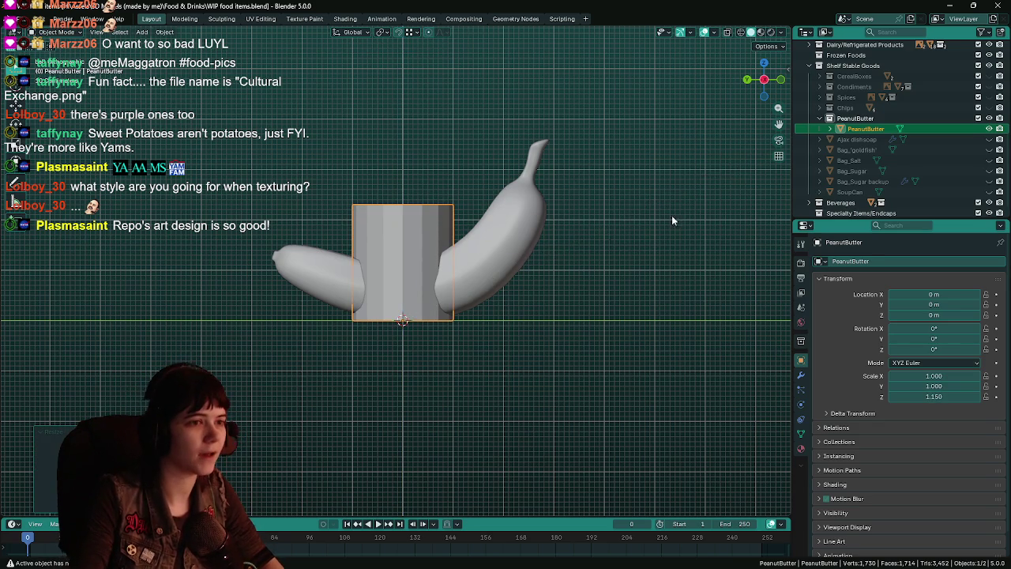
key(z)
key(z)
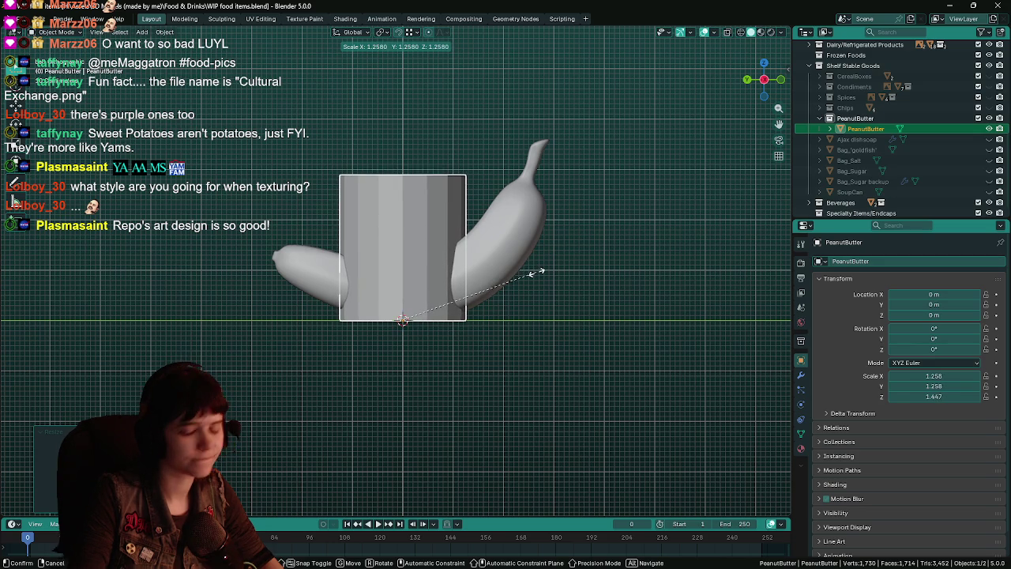
text(1.1)
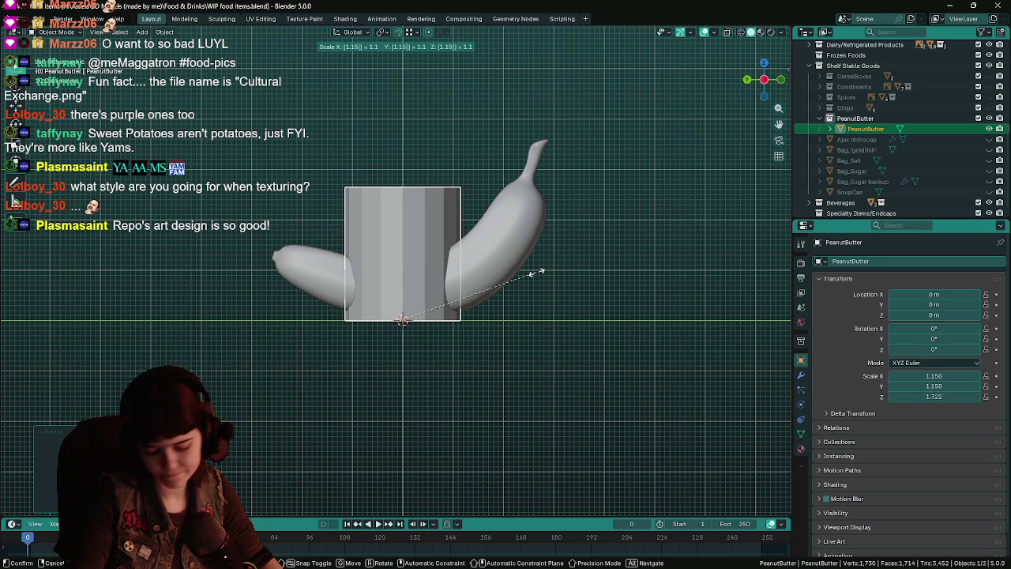
key(BackSpace)
key(BackSpace)
key(BackSpace)
key(shift+z)
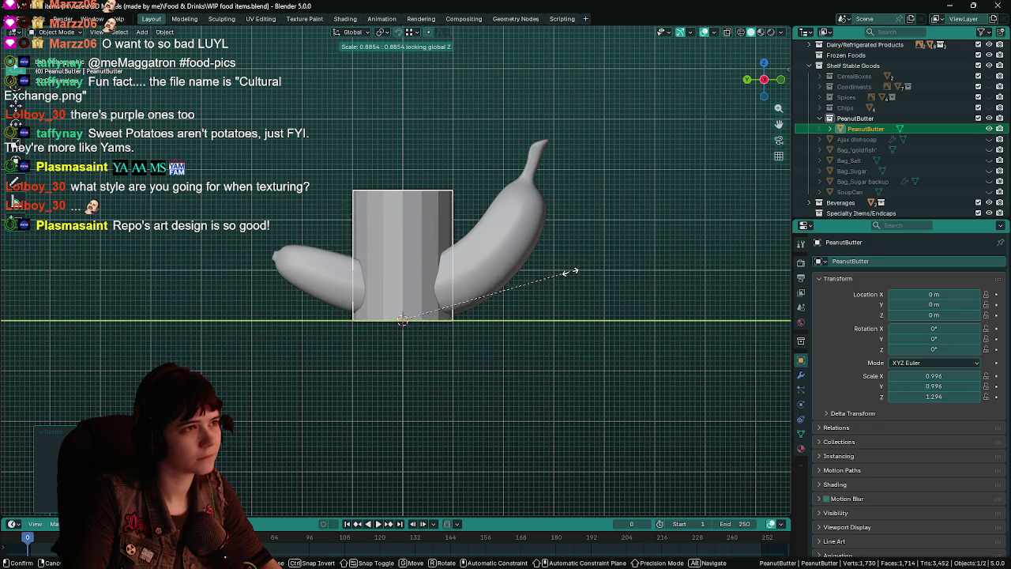
text(.922)
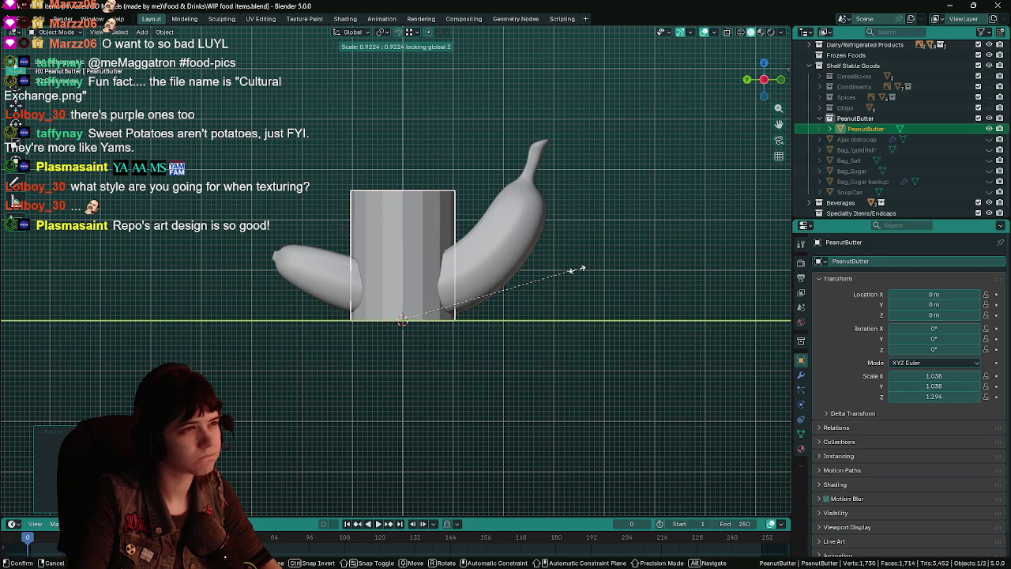
key(Return)
Step: Save the file and return to a perspective view of the jar
key(ctrl+s)
middle_drag(552, 260, 561, 289)
scroll(561, 289, up, 2)
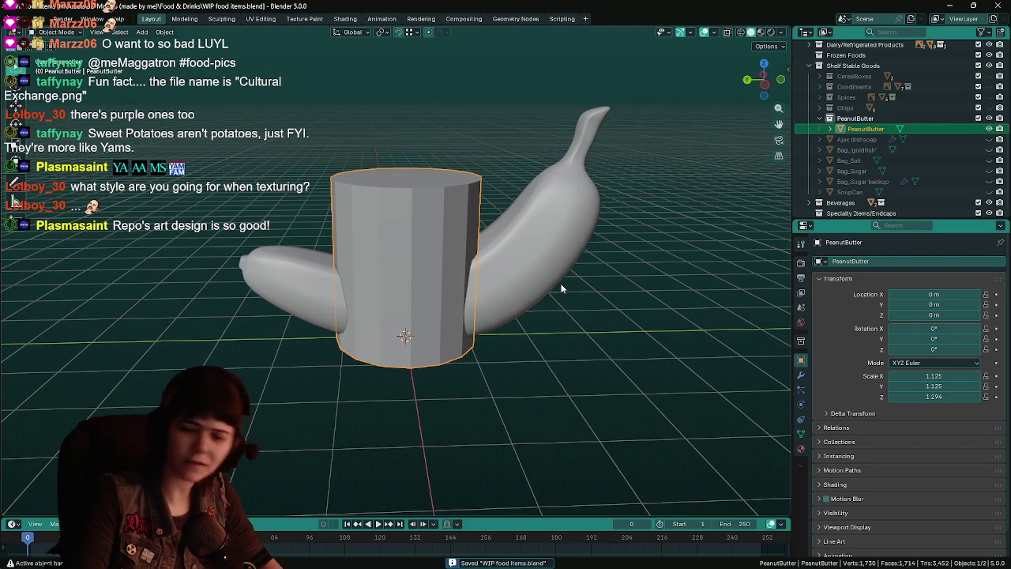
key(ctrl+s)
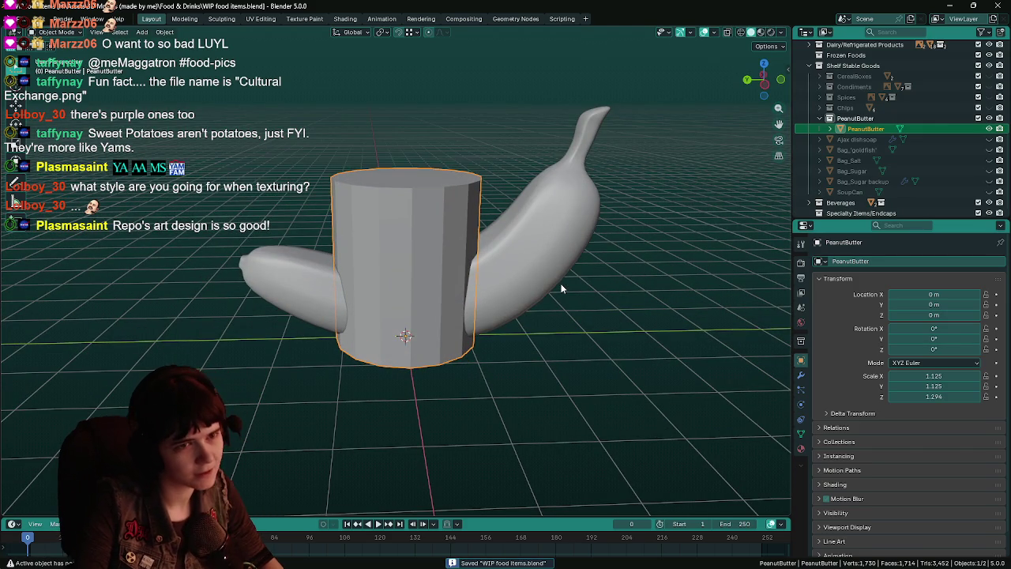
middle_drag(541, 292, 543, 304)
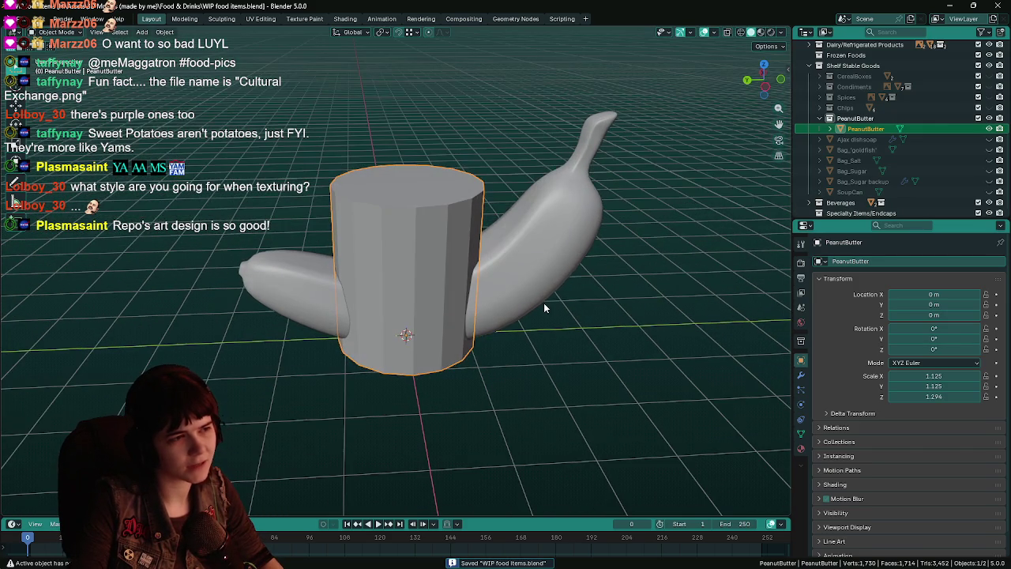
mouse_move(399, 250)
middle_down()
mouse_move(433, 224)
mouse_move(356, 227)
middle_up()
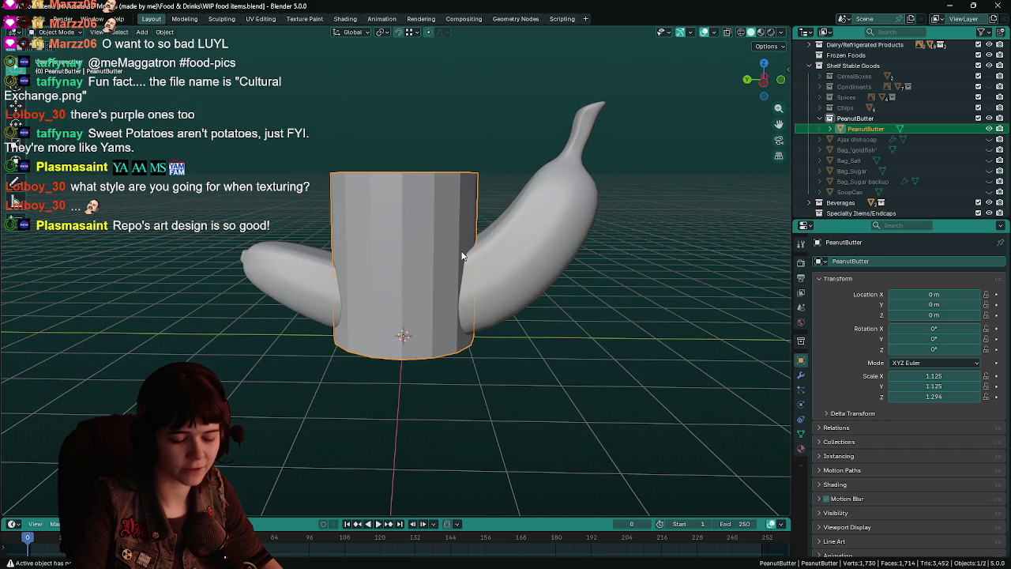
middle_drag(463, 256, 518, 265)
key(ctrl+s)
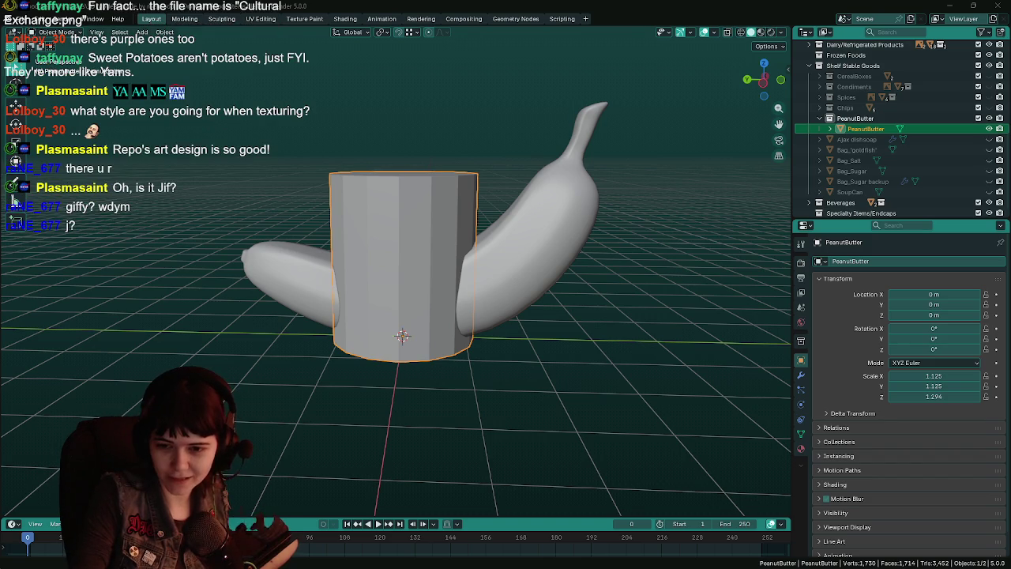
key(alt+Tab)
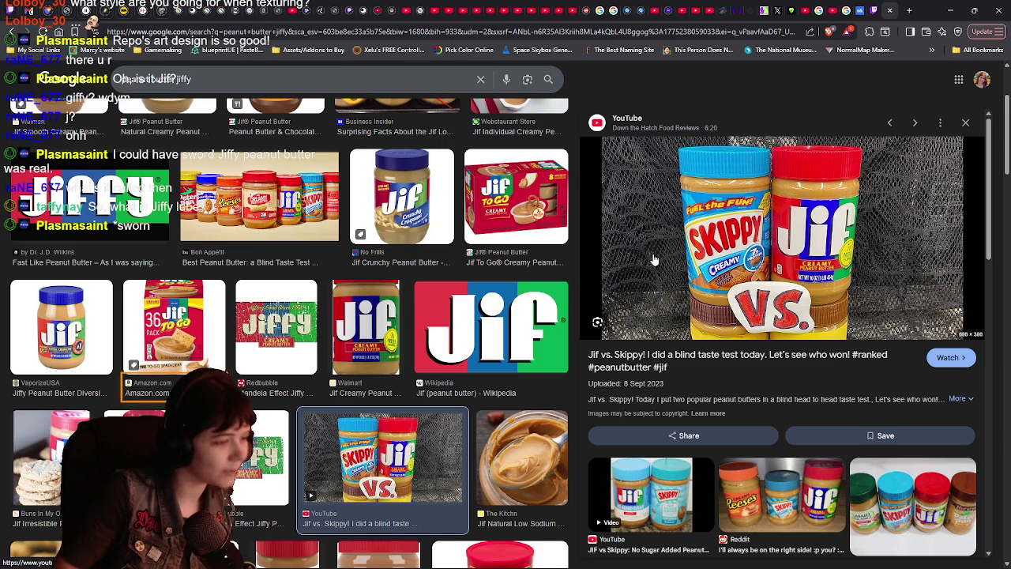
key(Left)
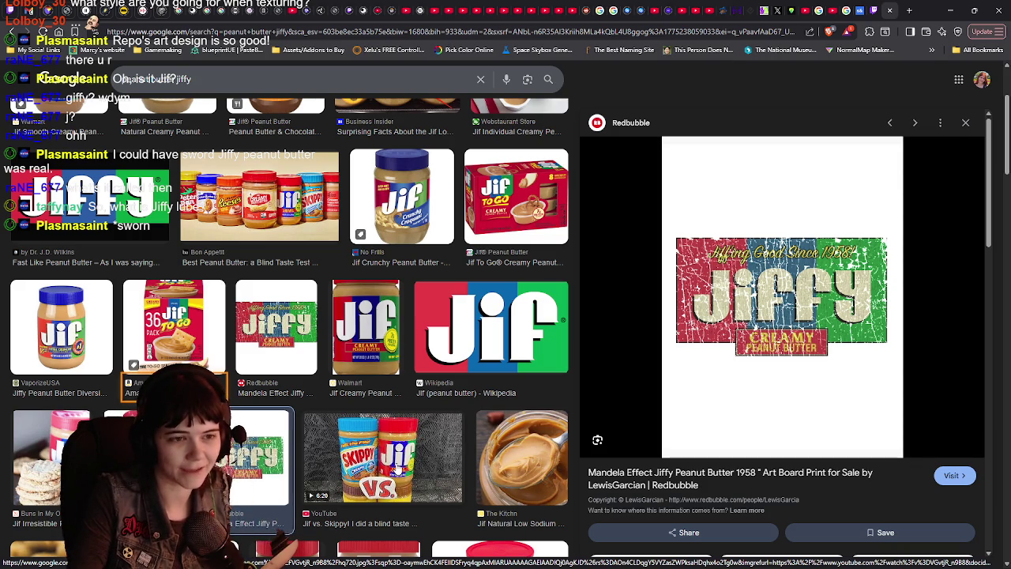
click(383, 458)
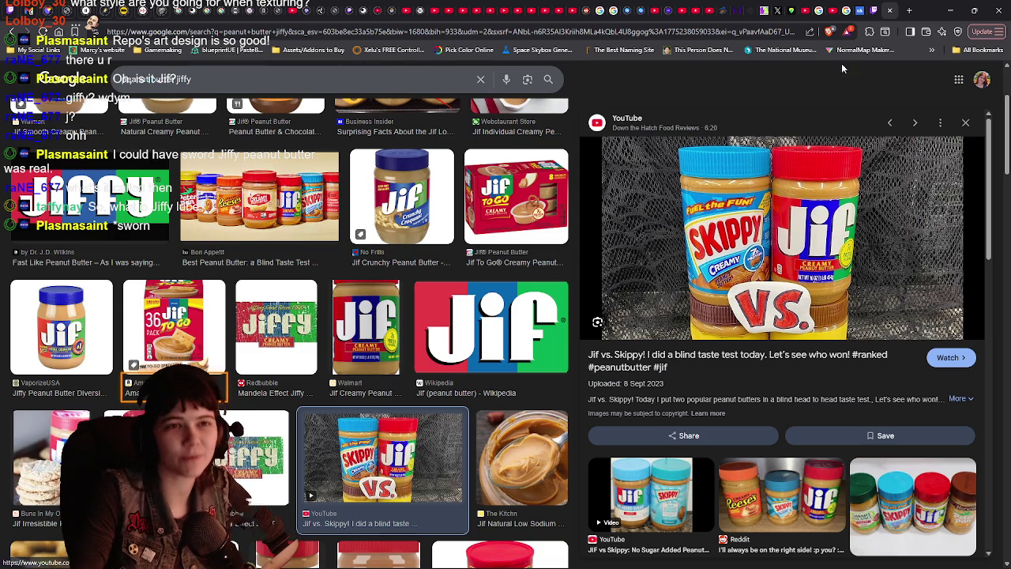
key(alt+Tab)
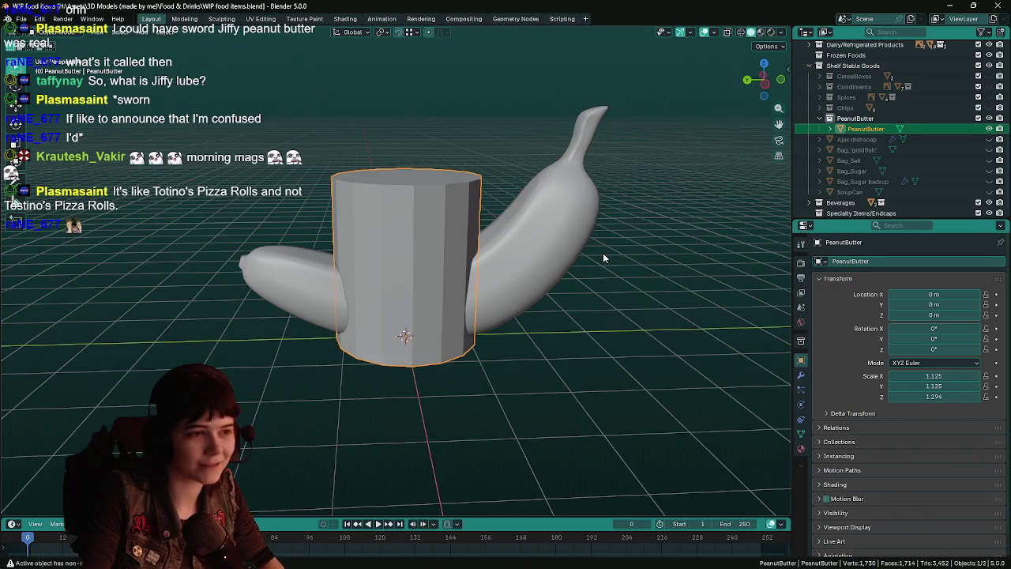
Step: Save WIP food items.blend with the resized jar
key(ctrl+s)
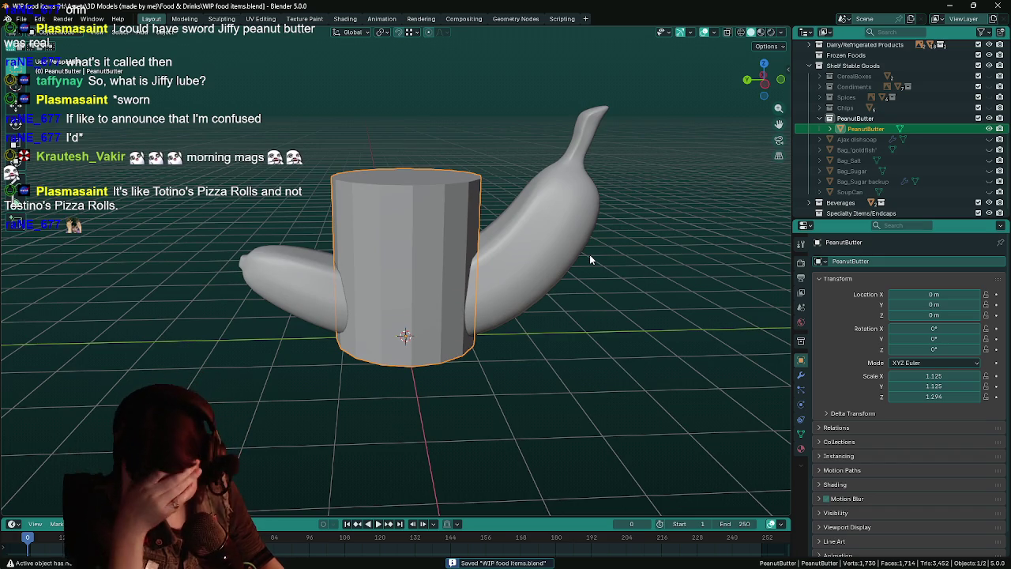